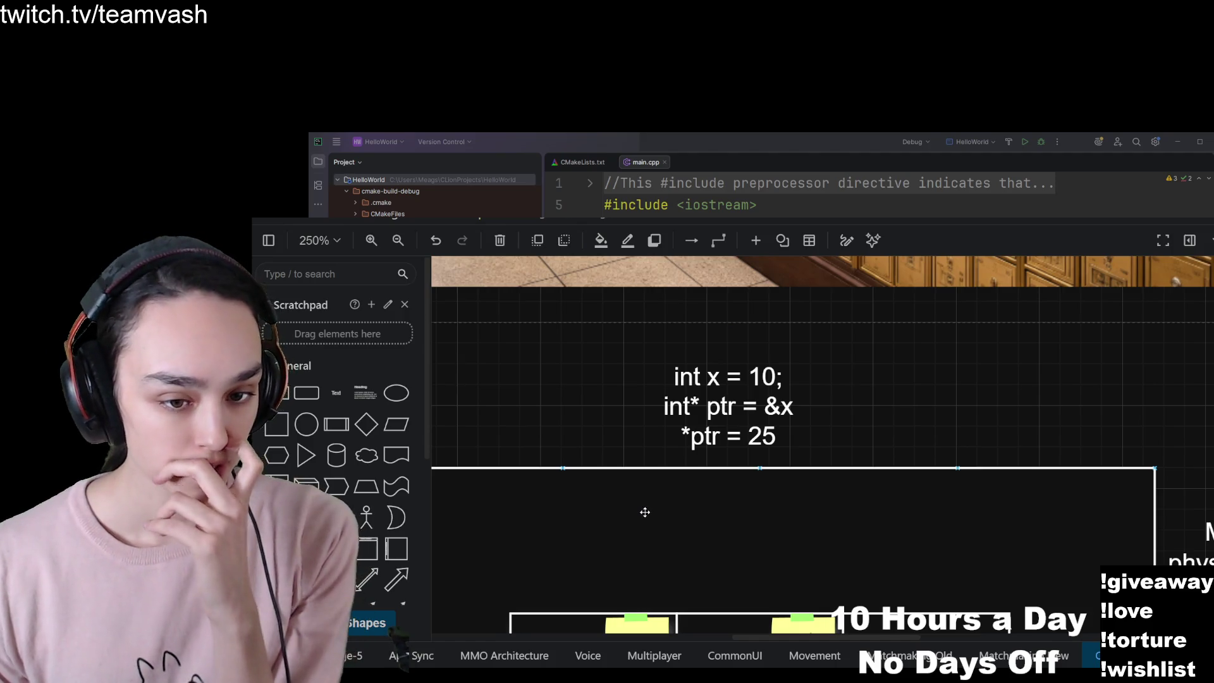
Widen the pointer-definition note to a single line and place it beside Box # 921.
{"action": "scroll", "coordinate": [649, 509], "scroll_direction": "down", "scroll_amount": 5, "text": "ctrl"}
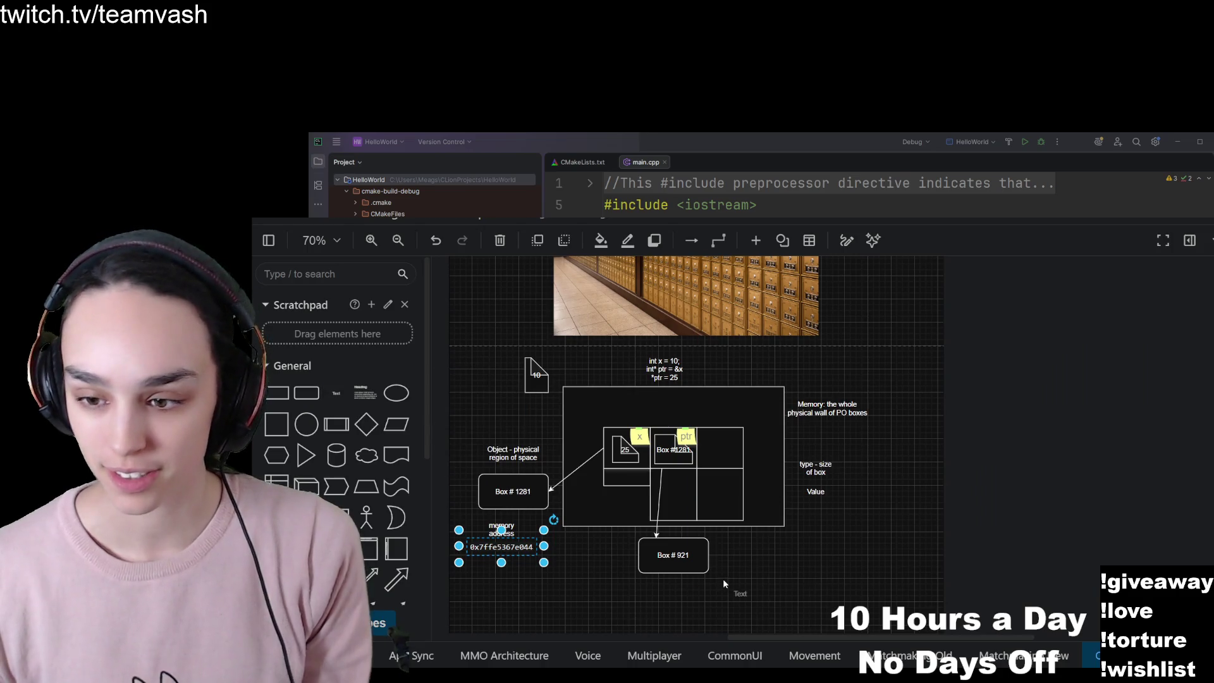
{"action": "double_click", "coordinate": [731, 601]}
{"action": "key", "text": "Escape"}
{"action": "left_click", "coordinate": [737, 591]}
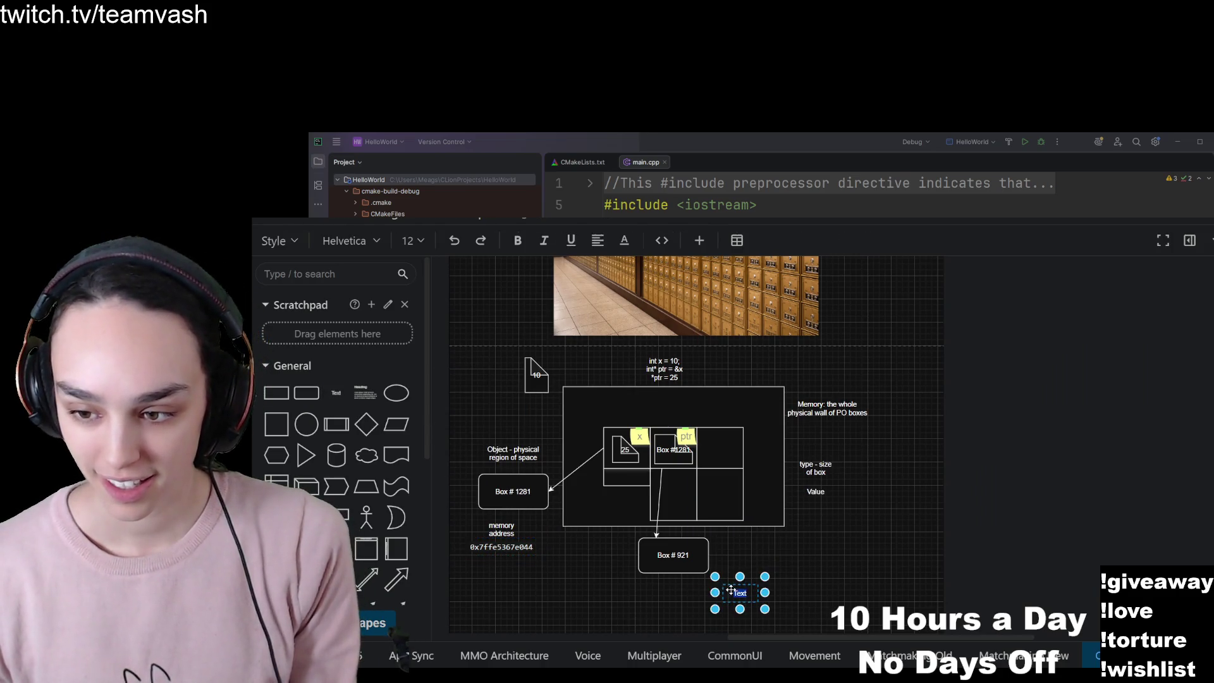
{"action": "left_click_drag", "start_coordinate": [767, 593], "coordinate": [920, 593]}
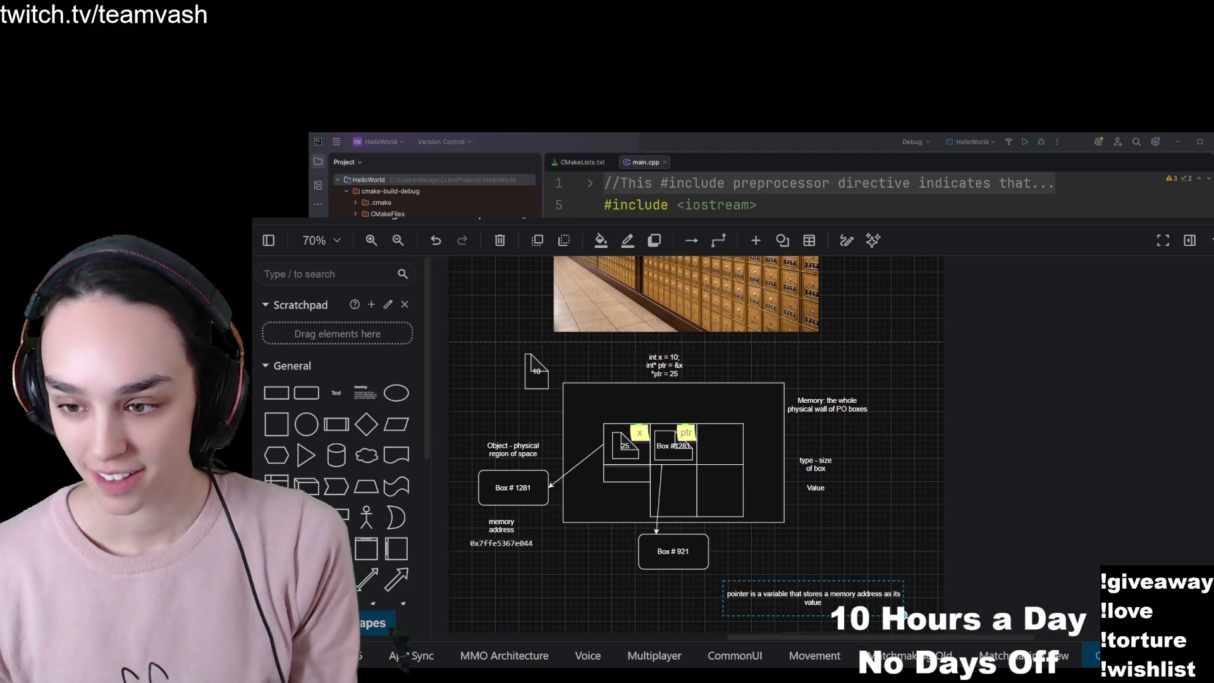
{"action": "left_click_drag", "start_coordinate": [829, 587], "coordinate": [853, 569]}
{"action": "scroll", "coordinate": [658, 515], "scroll_direction": "up", "scroll_amount": 3}
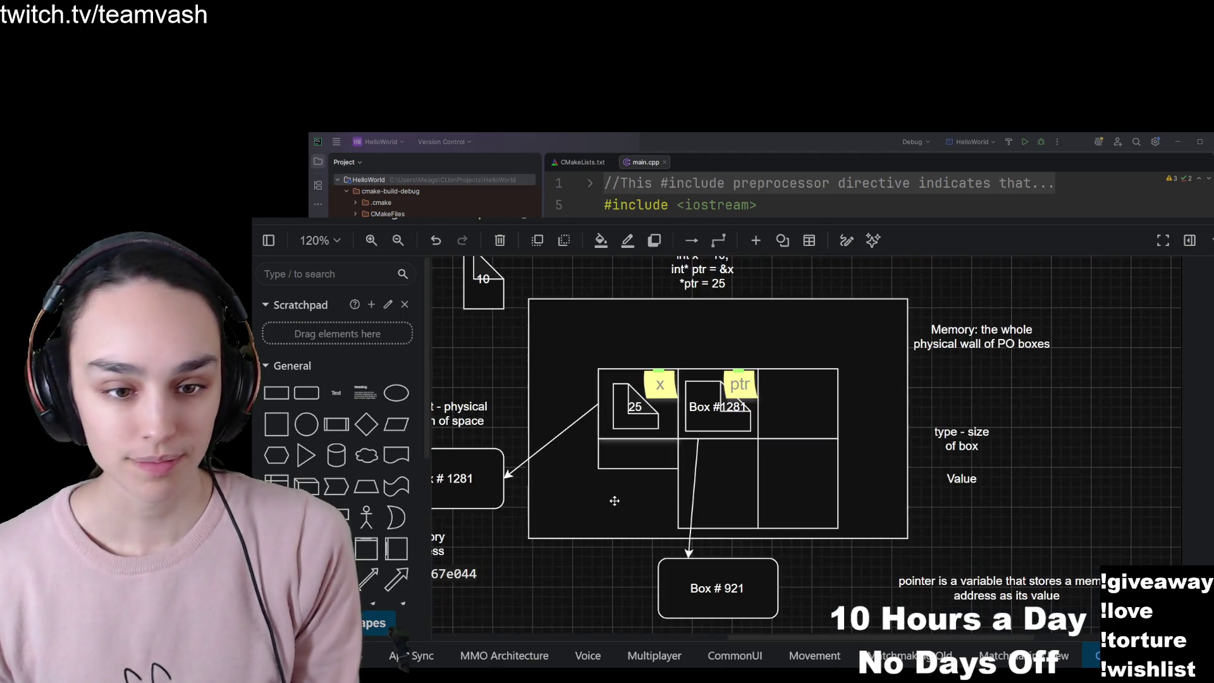
{"action": "scroll", "coordinate": [658, 515], "scroll_direction": "up", "scroll_amount": 3}
{"action": "scroll", "coordinate": [658, 515], "scroll_direction": "up", "scroll_amount": 5}
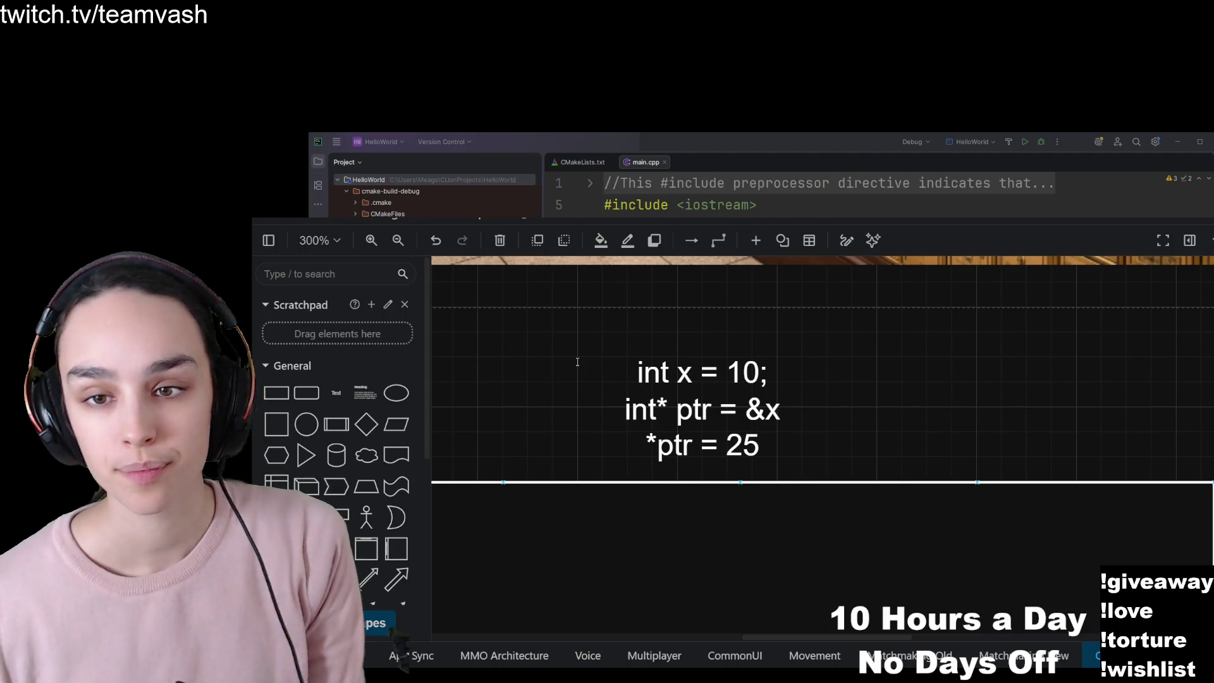
{"action": "scroll", "coordinate": [599, 344], "scroll_direction": "up", "scroll_amount": 4}
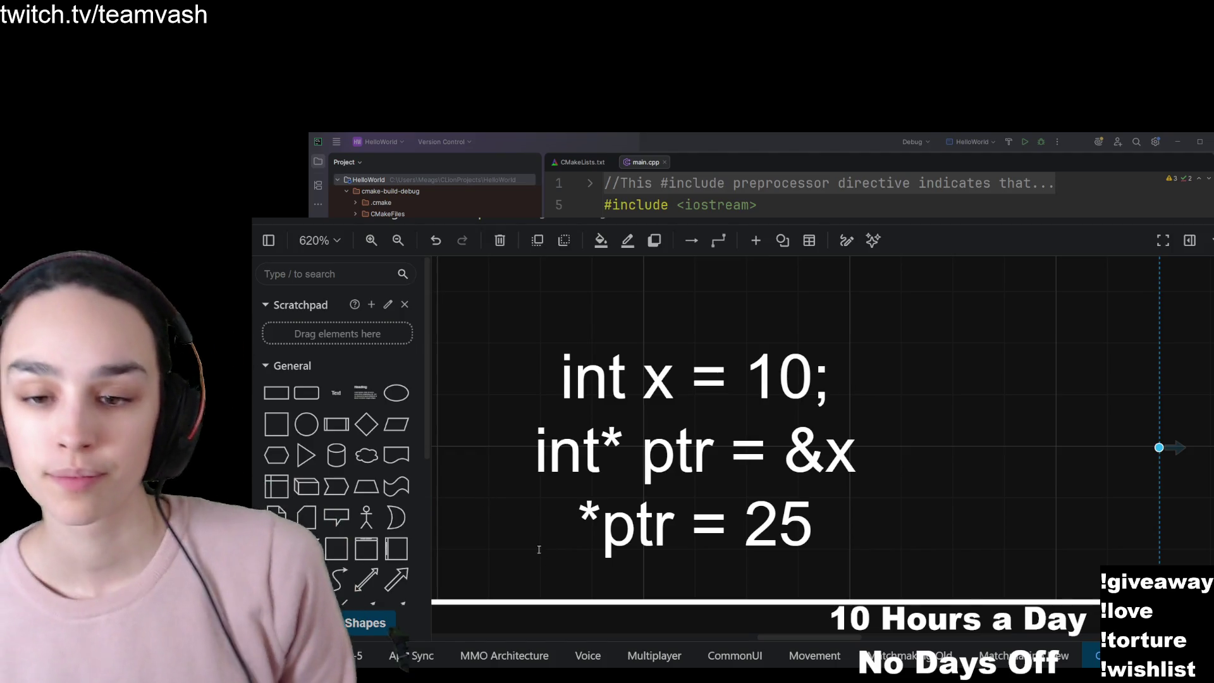
{"action": "double_click", "coordinate": [621, 561]}
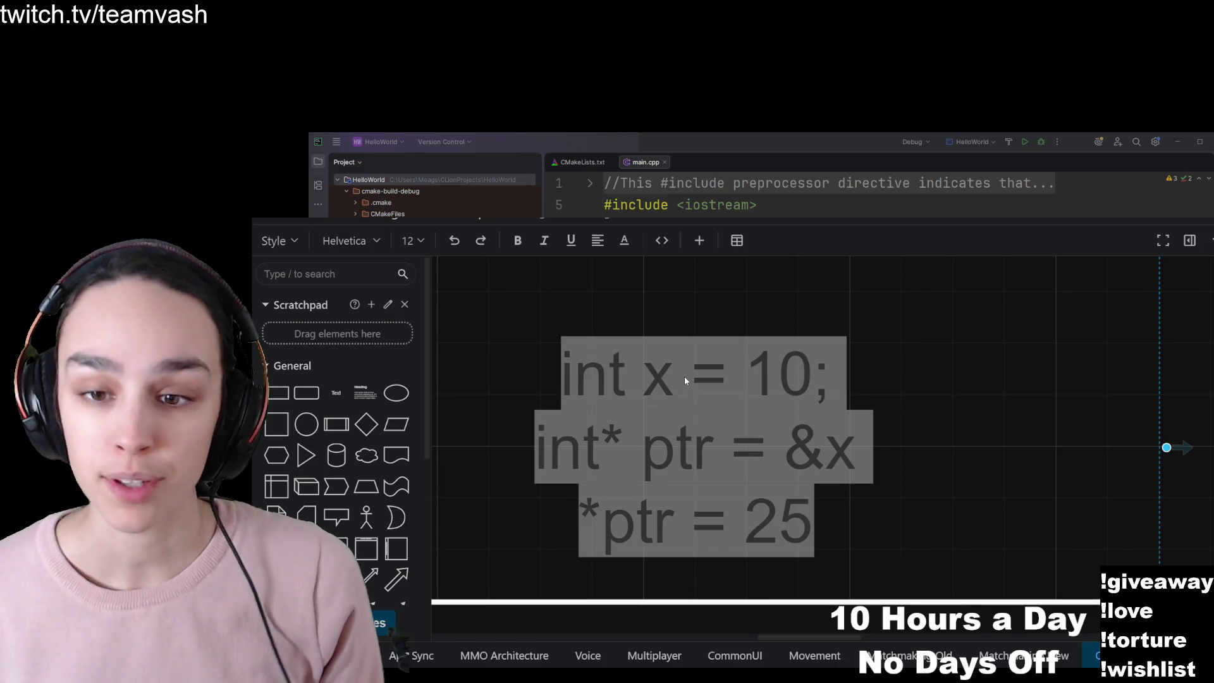
{"action": "left_click", "coordinate": [1014, 491]}
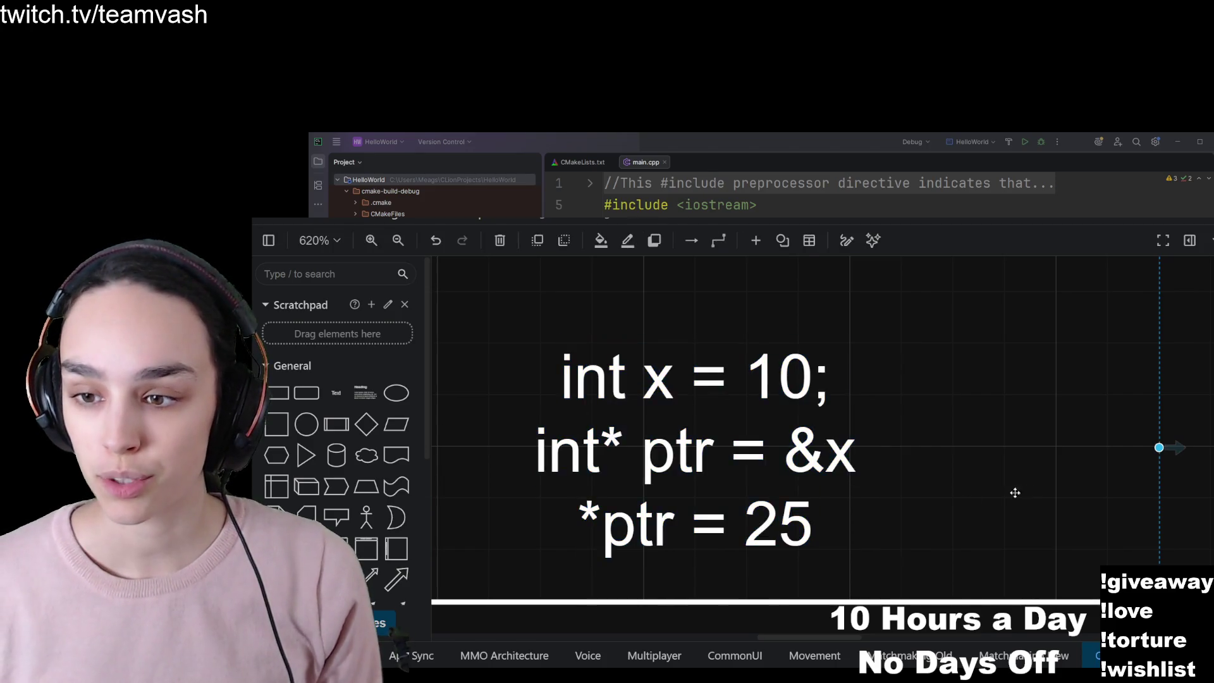
{"action": "double_click", "coordinate": [670, 463]}
{"action": "left_click_drag", "start_coordinate": [649, 460], "coordinate": [705, 457]}
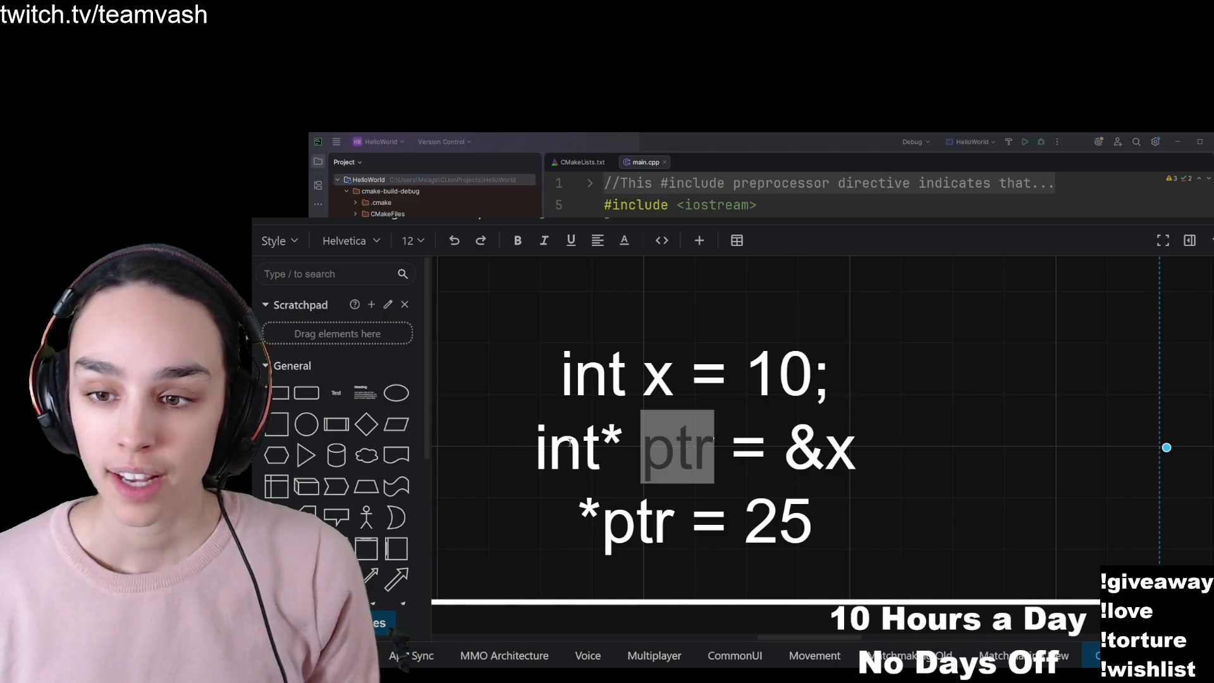
{"action": "scroll", "coordinate": [660, 450], "scroll_direction": "down", "scroll_amount": 5}
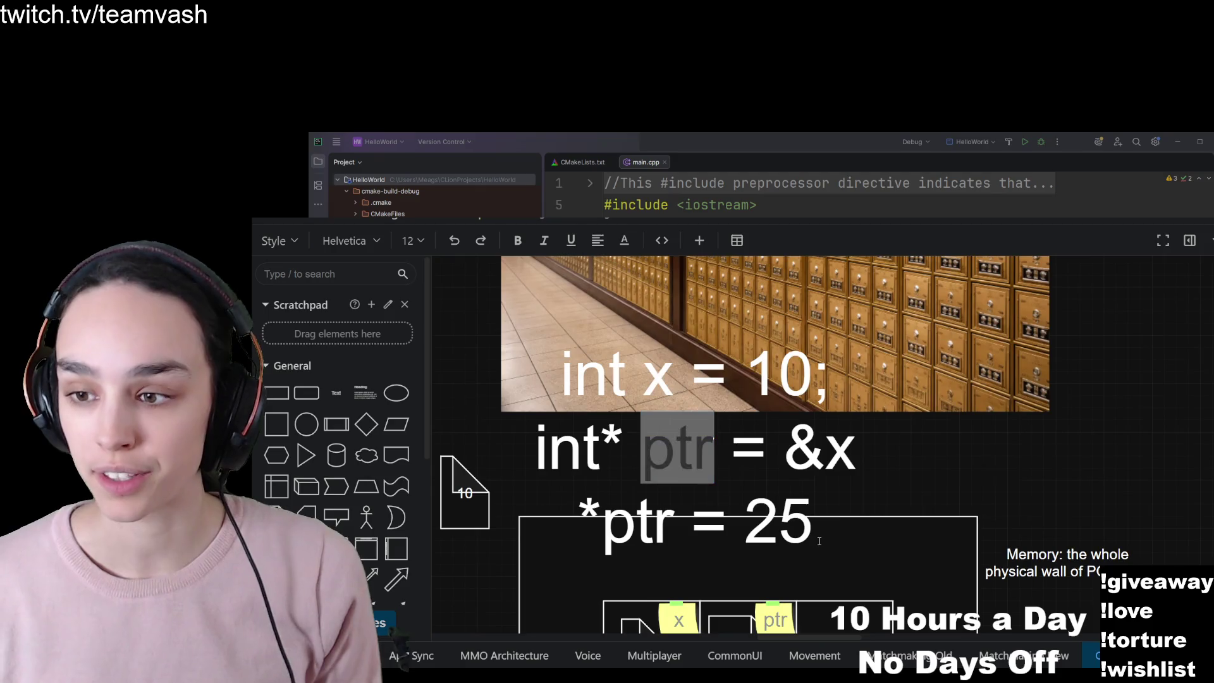
{"action": "scroll", "coordinate": [798, 394], "scroll_direction": "down", "scroll_amount": 3}
{"action": "scroll", "coordinate": [797, 395], "scroll_direction": "down", "scroll_amount": 3}
{"action": "scroll", "coordinate": [798, 394], "scroll_direction": "left", "scroll_amount": 3}
{"action": "scroll", "coordinate": [798, 395], "scroll_direction": "up", "scroll_amount": 2}
{"action": "scroll", "coordinate": [798, 395], "scroll_direction": "left", "scroll_amount": 4}
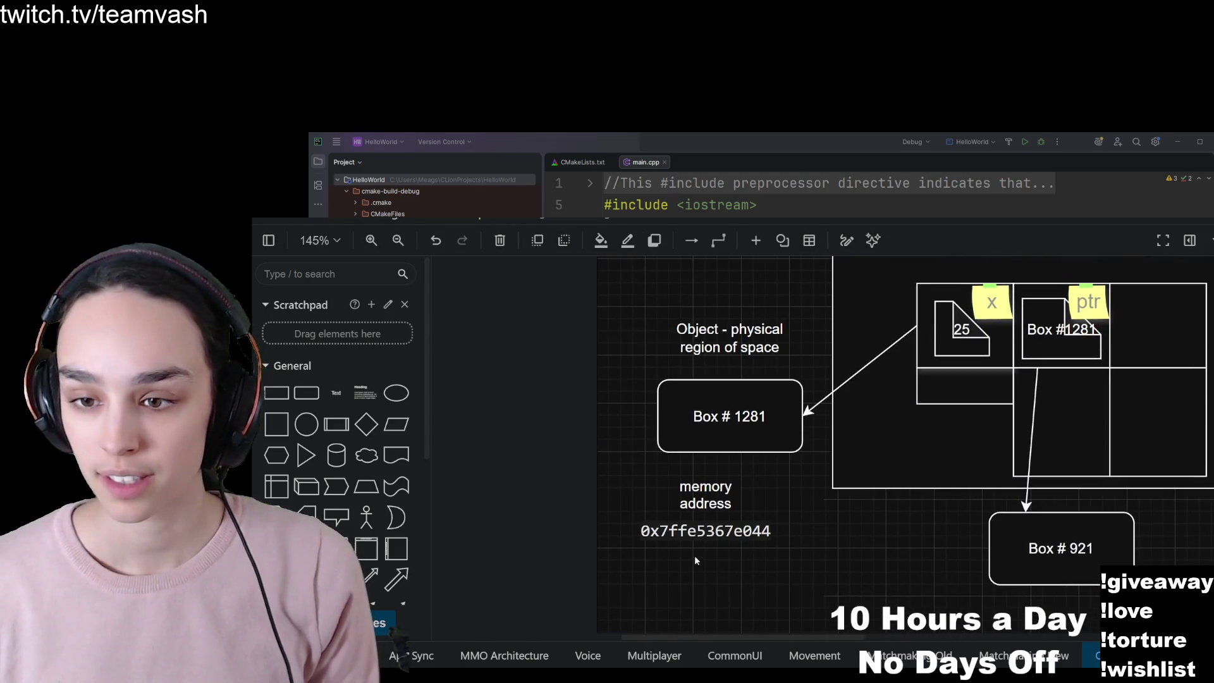
{"action": "left_click", "coordinate": [717, 523]}
{"action": "mouse_move", "coordinate": [717, 523]}
{"action": "left_mouse_down"}
{"action": "mouse_move", "coordinate": [928, 409]}
{"action": "mouse_move", "coordinate": [694, 545]}
{"action": "mouse_move", "coordinate": [727, 521]}
{"action": "left_mouse_up"}
{"action": "scroll", "coordinate": [694, 642], "scroll_direction": "up", "scroll_amount": 5}
{"action": "scroll", "coordinate": [694, 642], "scroll_direction": "right", "scroll_amount": 5}
{"action": "scroll", "coordinate": [694, 643], "scroll_direction": "down", "scroll_amount": 3}
{"action": "scroll", "coordinate": [694, 643], "scroll_direction": "up", "scroll_amount": 3}
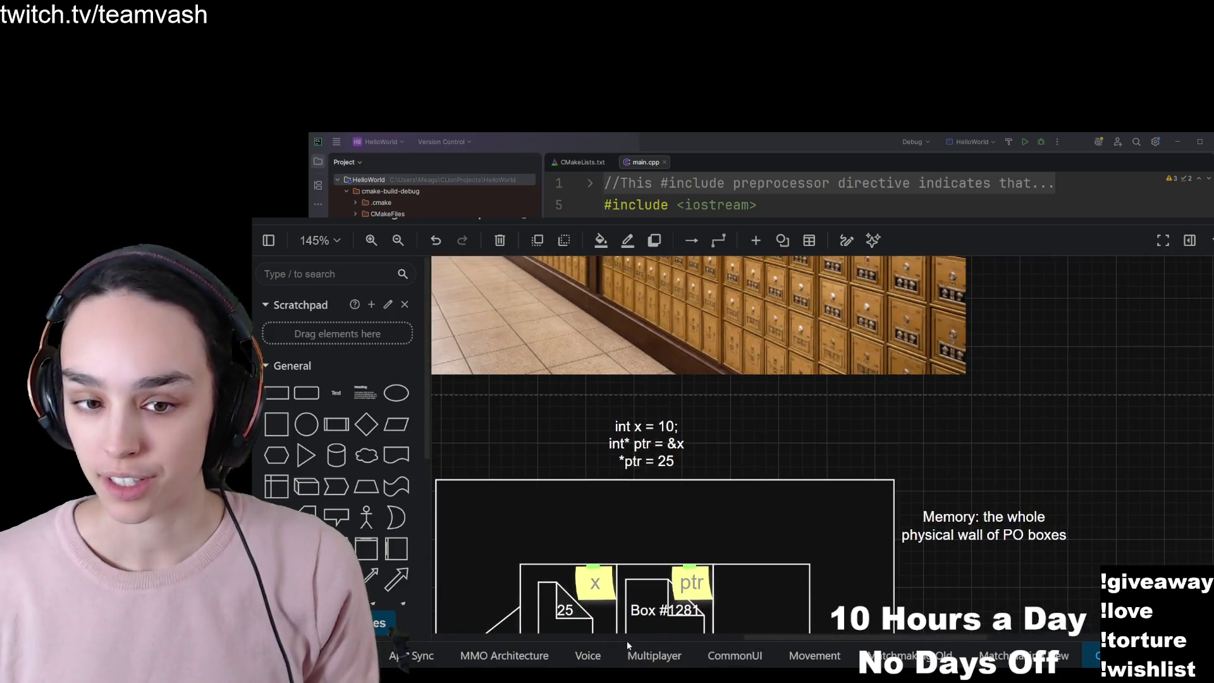
{"action": "scroll", "coordinate": [637, 454], "scroll_direction": "up", "scroll_amount": 5}
{"action": "scroll", "coordinate": [637, 453], "scroll_direction": "up", "scroll_amount": 1}
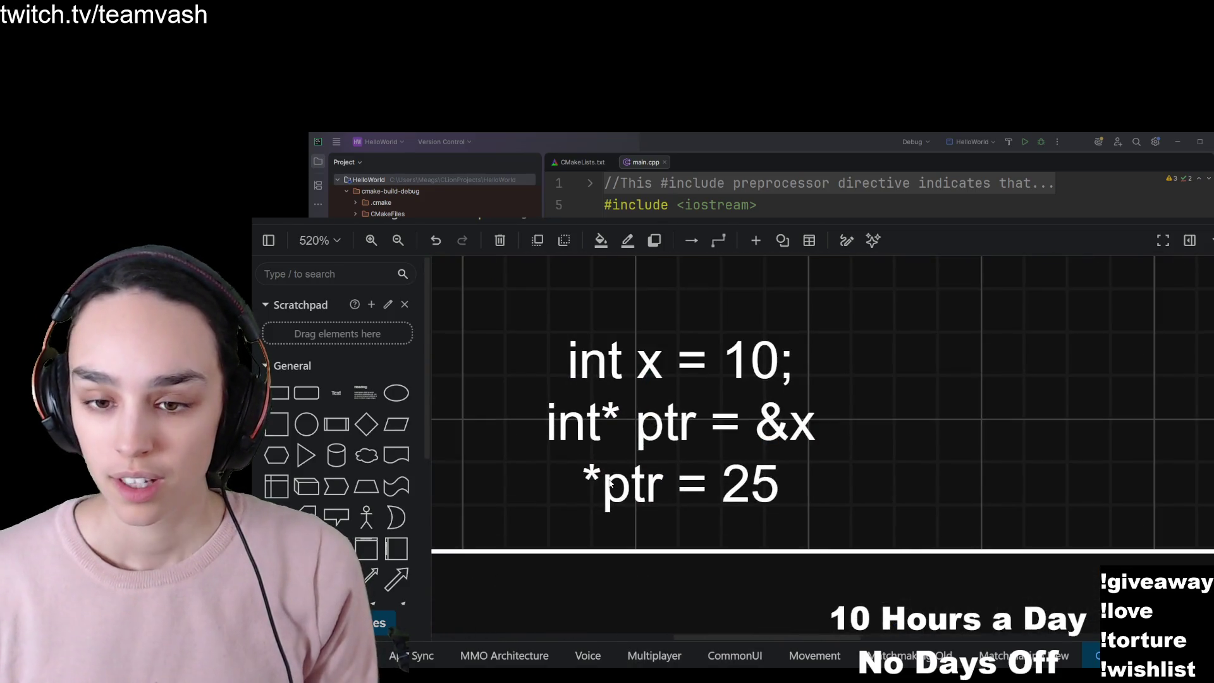
{"action": "scroll", "coordinate": [761, 414], "scroll_direction": "up", "scroll_amount": 1}
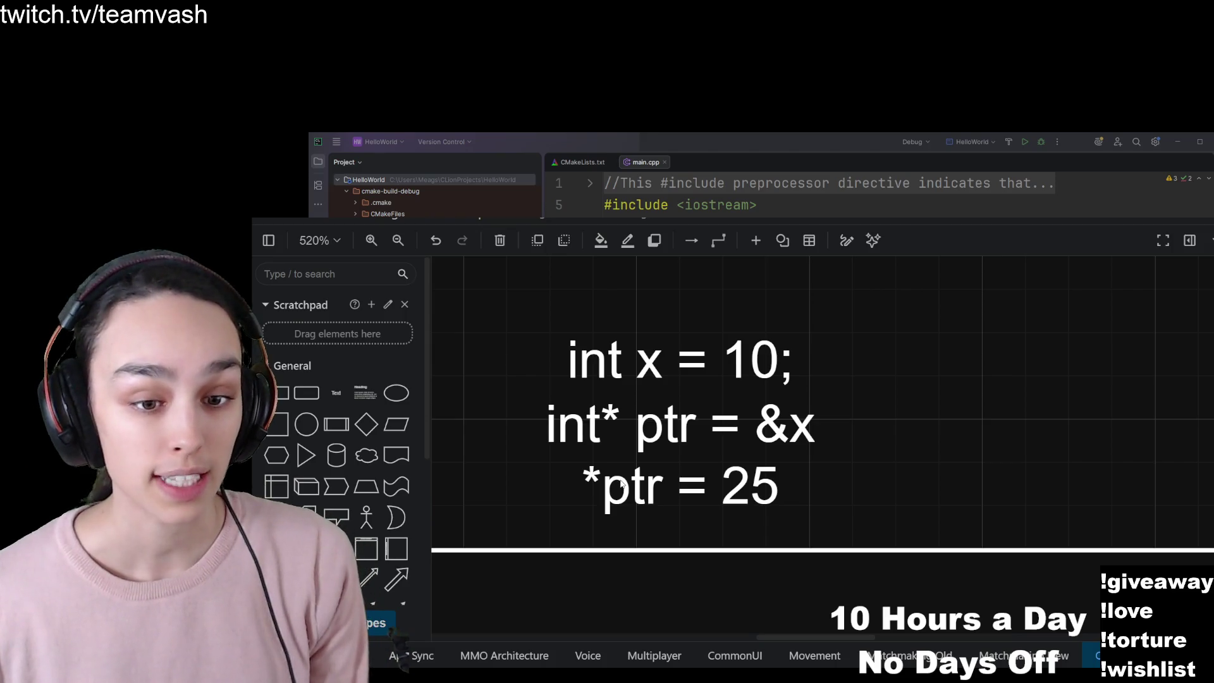
{"action": "left_click", "coordinate": [645, 354]}
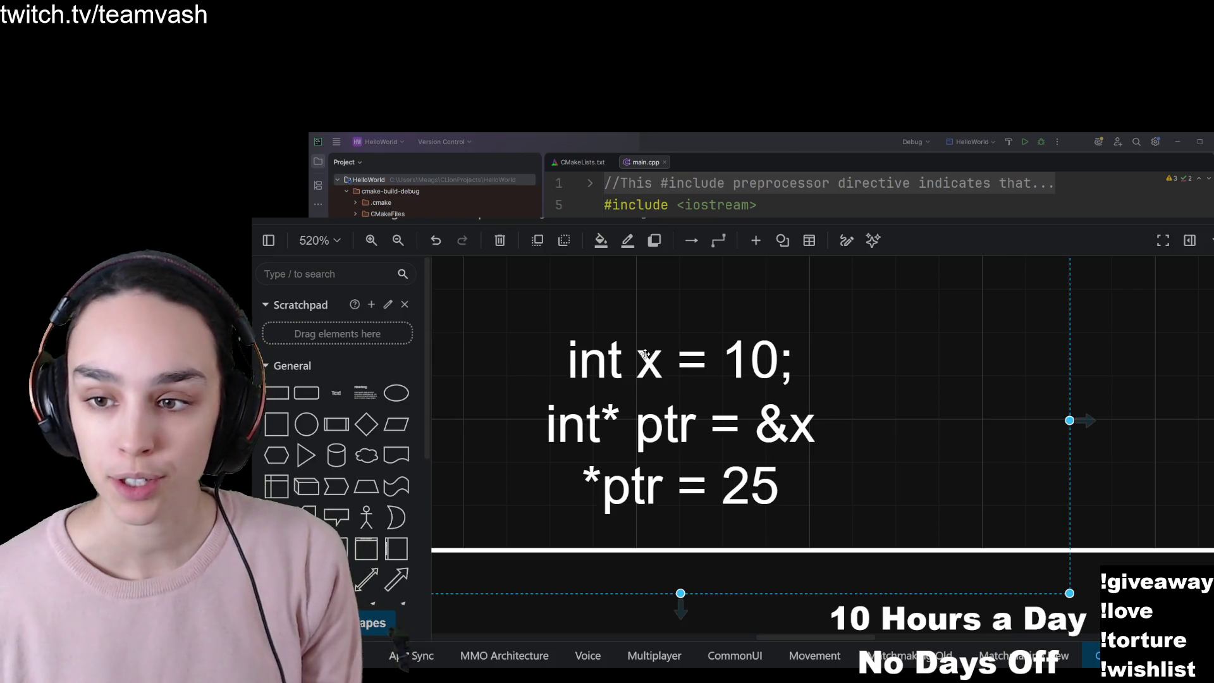
{"action": "double_click", "coordinate": [644, 355]}
{"action": "left_click", "coordinate": [652, 345]}
{"action": "key", "text": "End"}
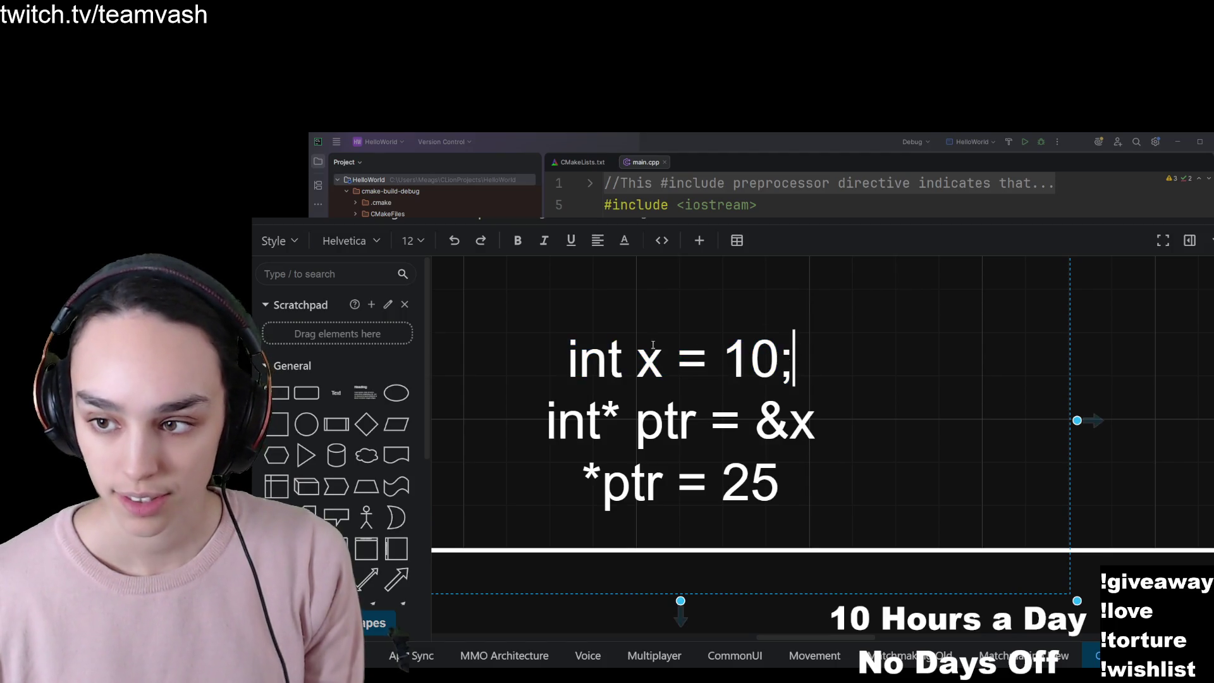
{"action": "key", "text": "Return"}
{"action": "type", "text": "x=21"}
{"action": "key", "text": "BackSpace"}
{"action": "key", "text": "BackSpace"}
{"action": "key", "text": "BackSpace"}
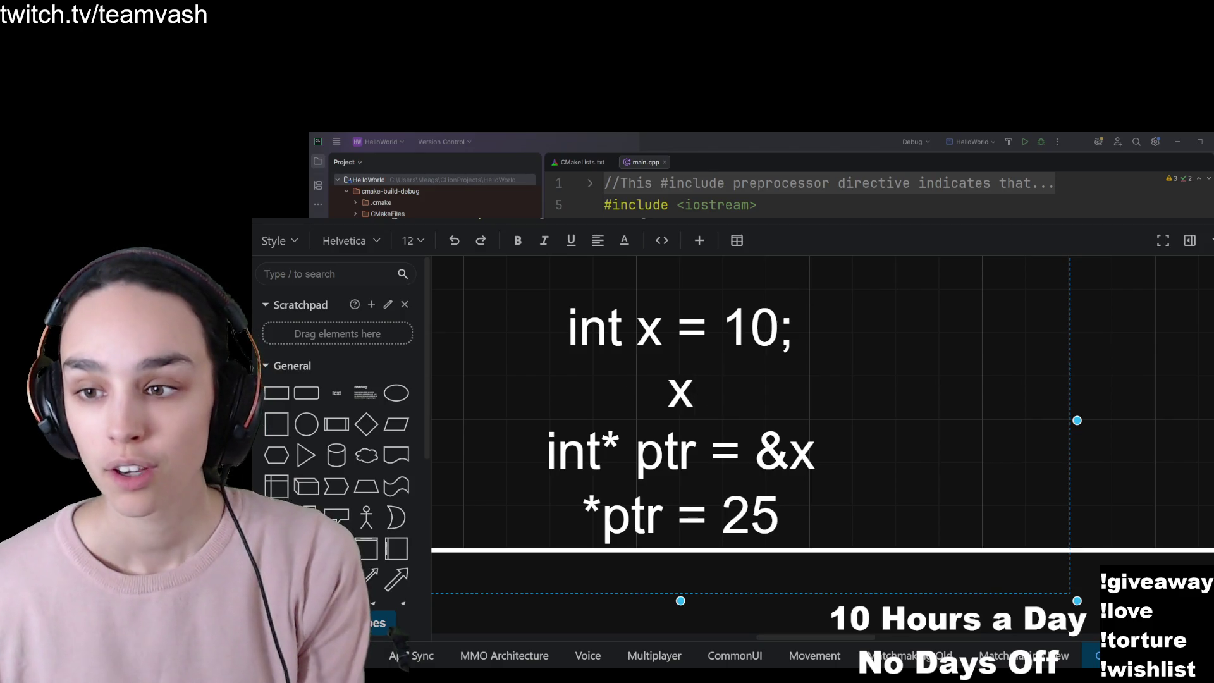
{"action": "key", "text": "BackSpace"}
{"action": "key", "text": "BackSpace"}
{"action": "left_click_drag", "start_coordinate": [583, 480], "coordinate": [775, 480]}
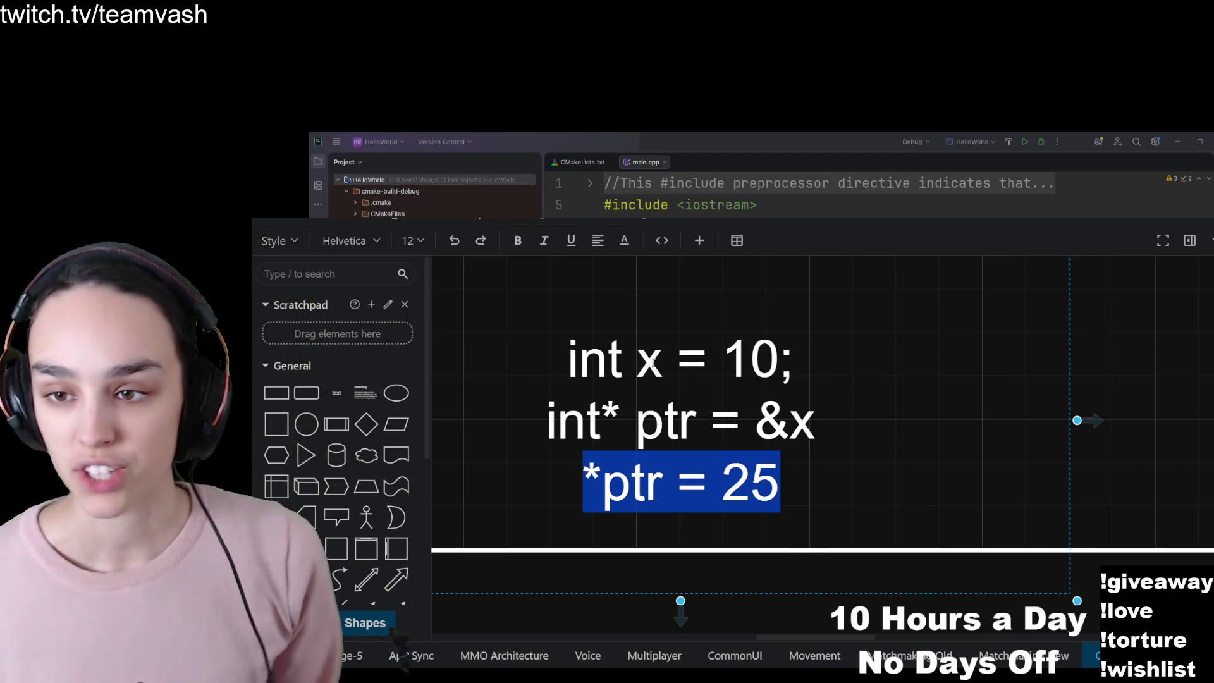
{"action": "left_click_drag", "start_coordinate": [664, 362], "coordinate": [643, 365]}
{"action": "left_click_drag", "start_coordinate": [591, 486], "coordinate": [664, 487]}
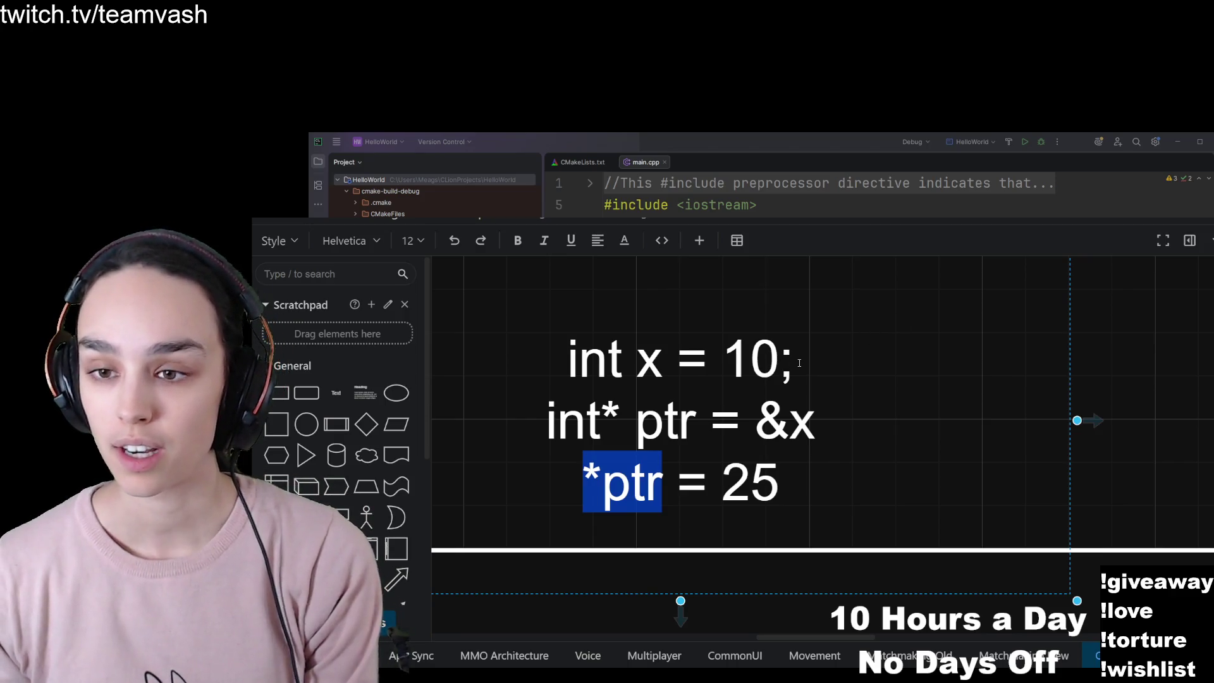
{"action": "left_click_drag", "start_coordinate": [799, 362], "coordinate": [568, 361]}
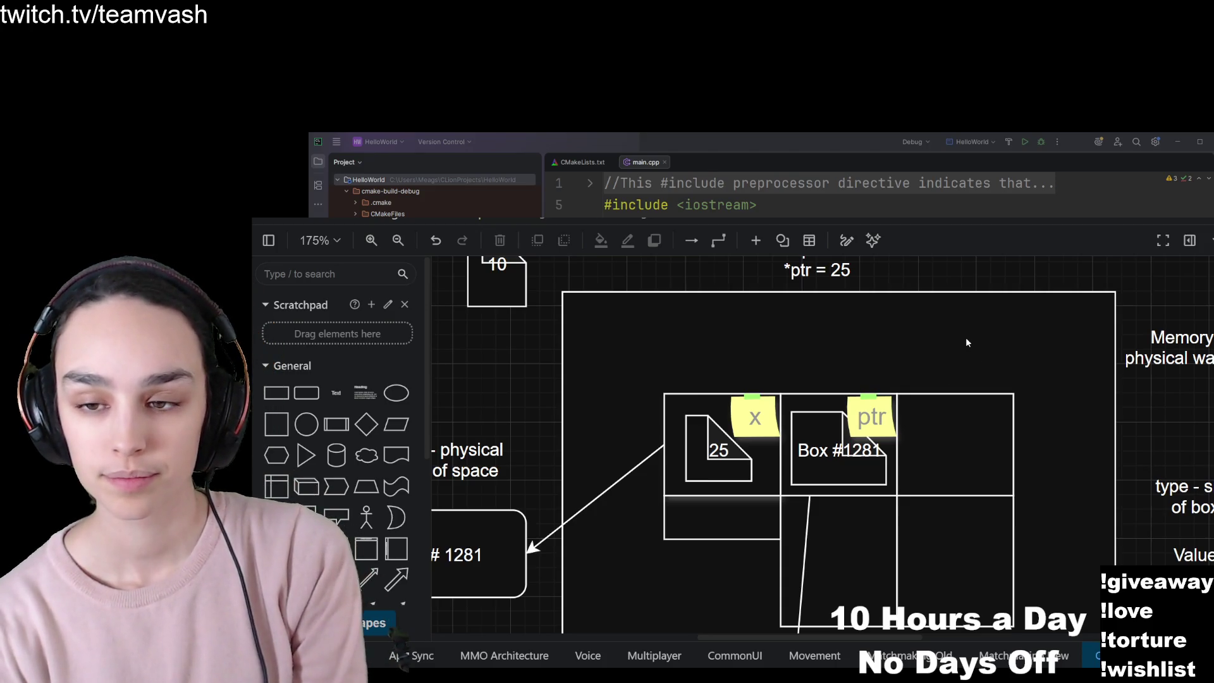
{"action": "scroll", "coordinate": [960, 424], "scroll_direction": "up", "scroll_amount": 5}
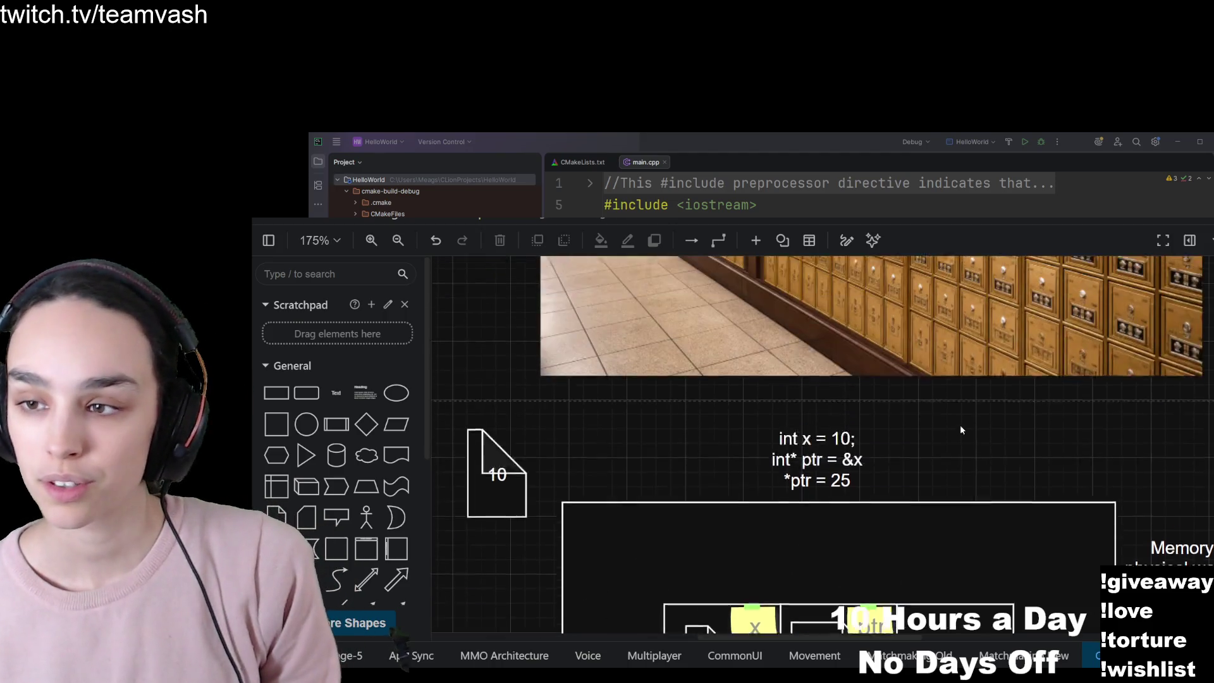
Insert a new line 'int y = 50;' under 'int x = 10;' in the code block.
{"action": "double_click", "coordinate": [872, 493]}
{"action": "left_click", "coordinate": [843, 439]}
{"action": "key", "text": "Return"}
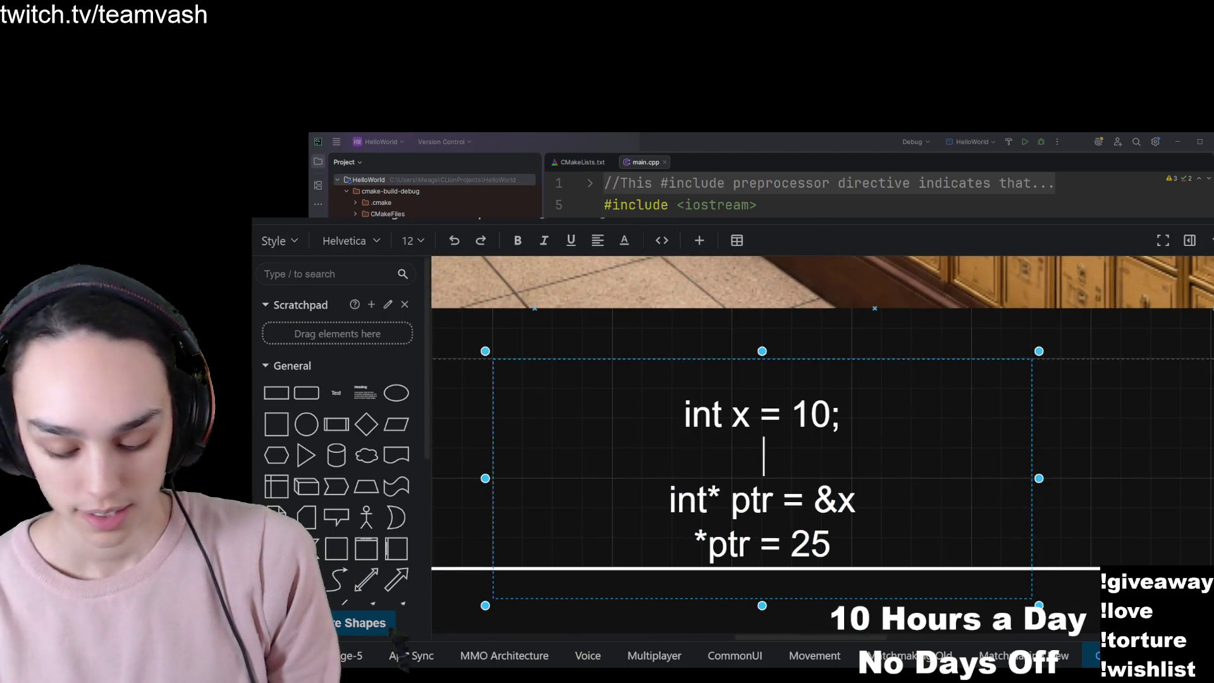
{"action": "type", "text": "int y = 50;"}
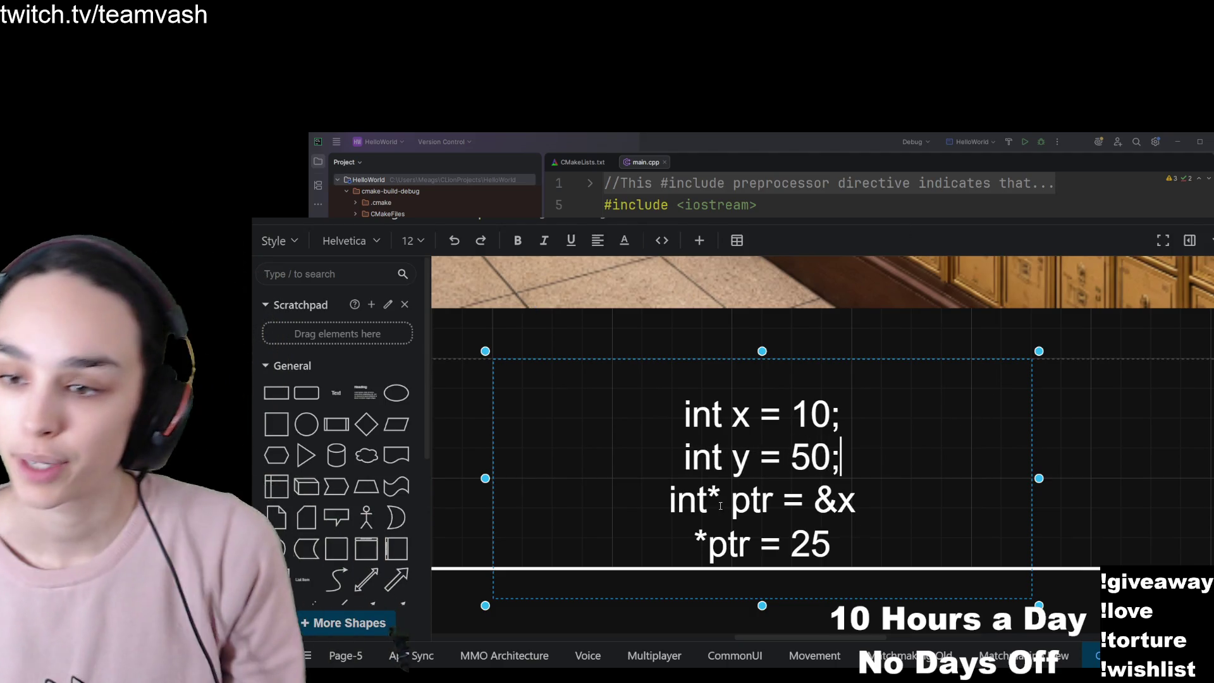
Highlight 'int' and '&x' on the pointer line, then reposition the code block.
{"action": "left_click_drag", "start_coordinate": [678, 500], "coordinate": [707, 499]}
{"action": "left_click", "coordinate": [763, 499]}
{"action": "left_click_drag", "start_coordinate": [814, 499], "coordinate": [870, 501]}
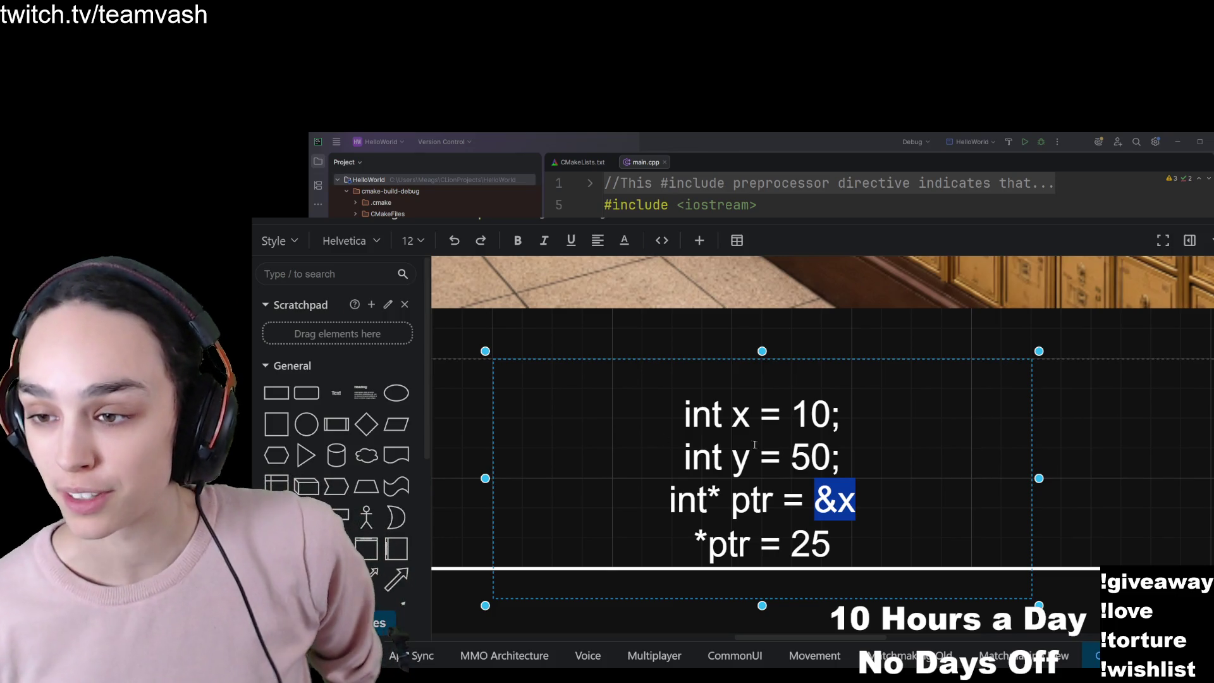
{"action": "left_click_drag", "start_coordinate": [813, 358], "coordinate": [814, 347]}
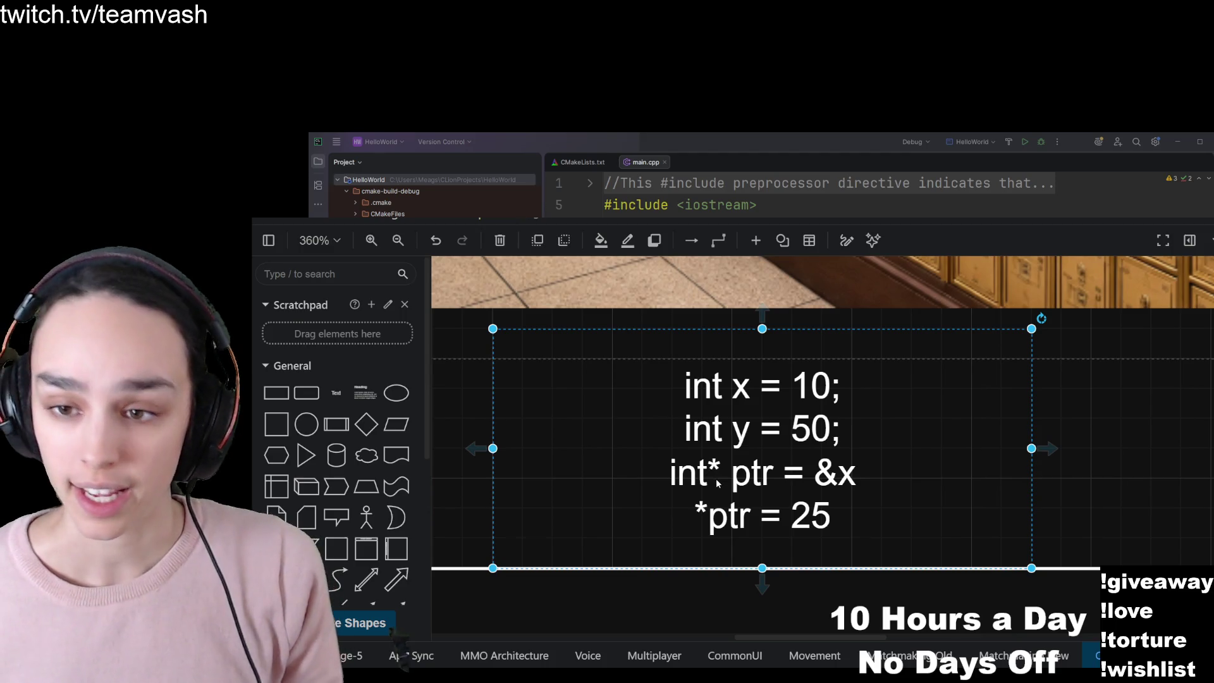
Add the line 'ptr = &y' right after 'int* ptr = &x'.
{"action": "double_click", "coordinate": [852, 479]}
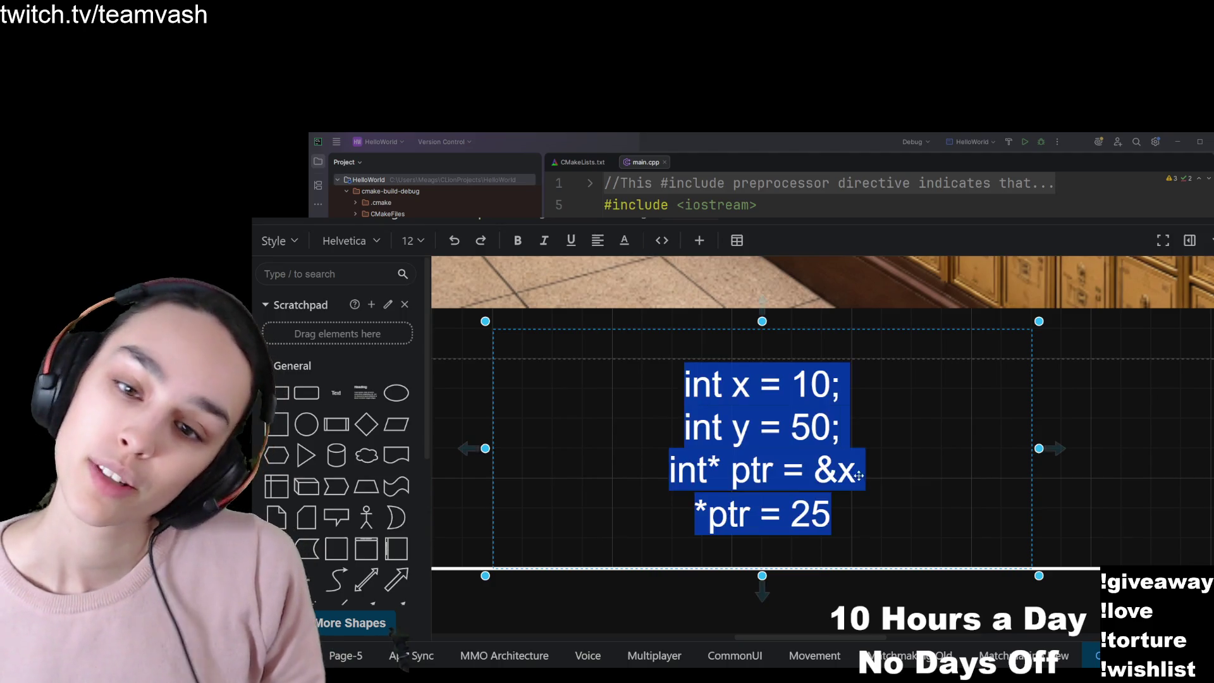
{"action": "key", "text": "Escape"}
{"action": "double_click", "coordinate": [857, 473]}
{"action": "left_click", "coordinate": [857, 473]}
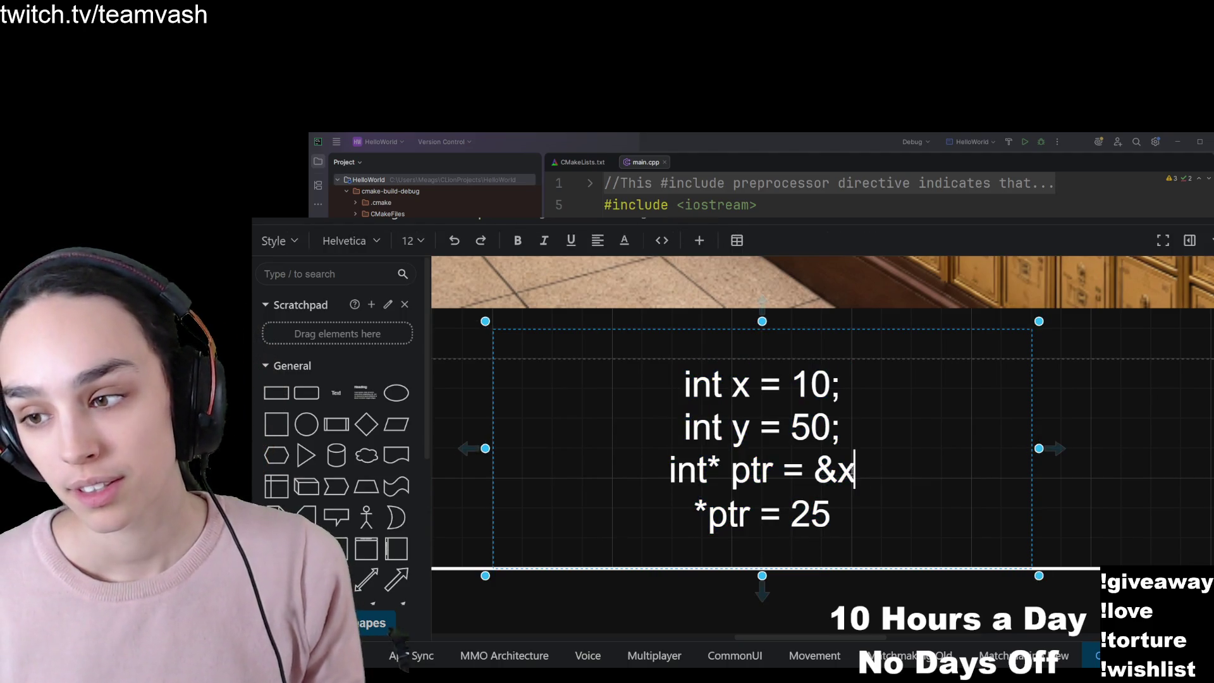
{"action": "key", "text": "Down"}
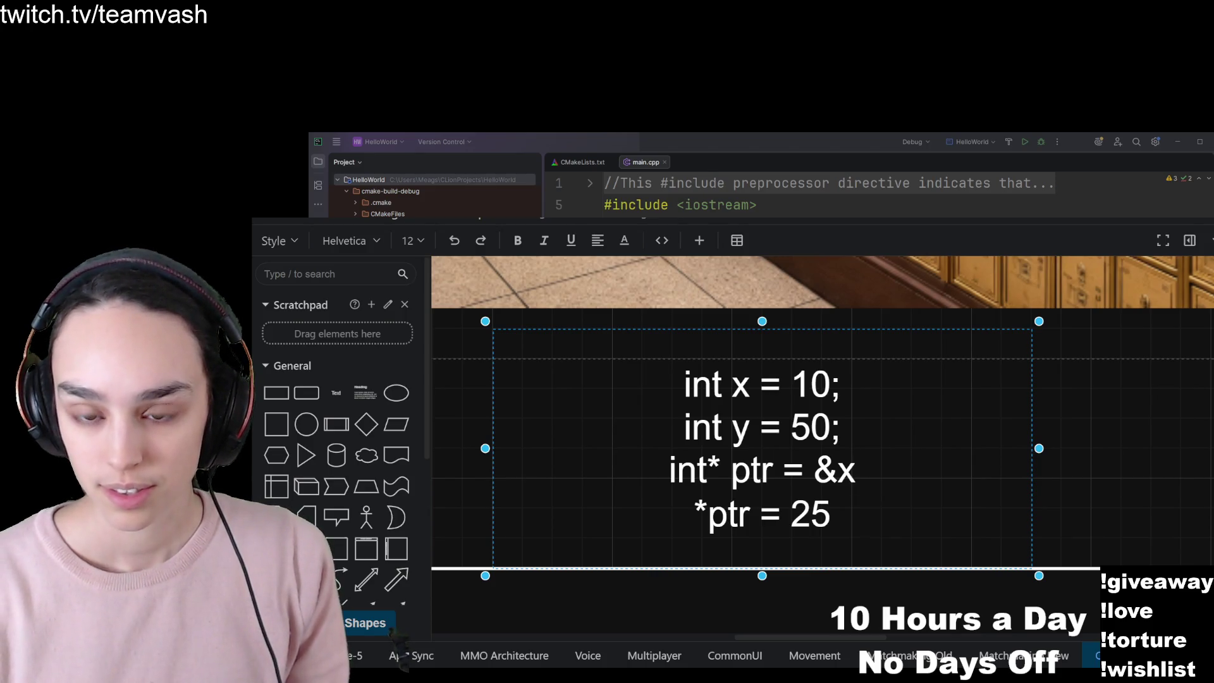
{"action": "key", "text": "Return"}
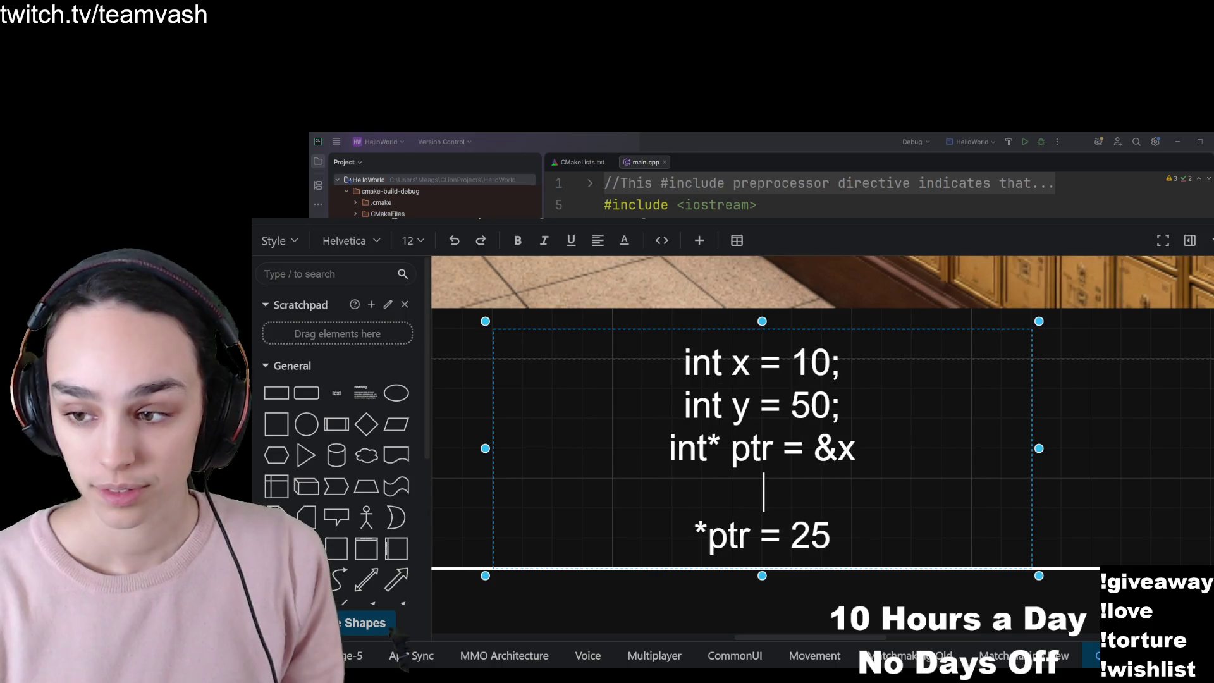
{"action": "type", "text": "ptr = "}
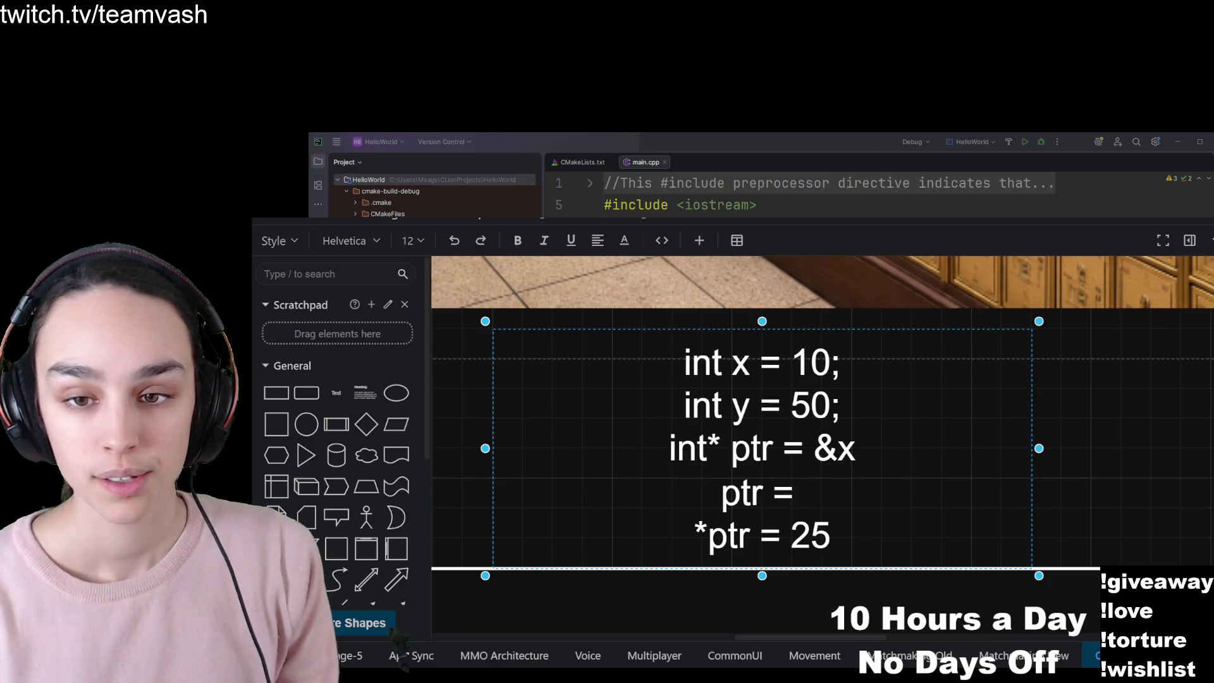
{"action": "type", "text": "&"}
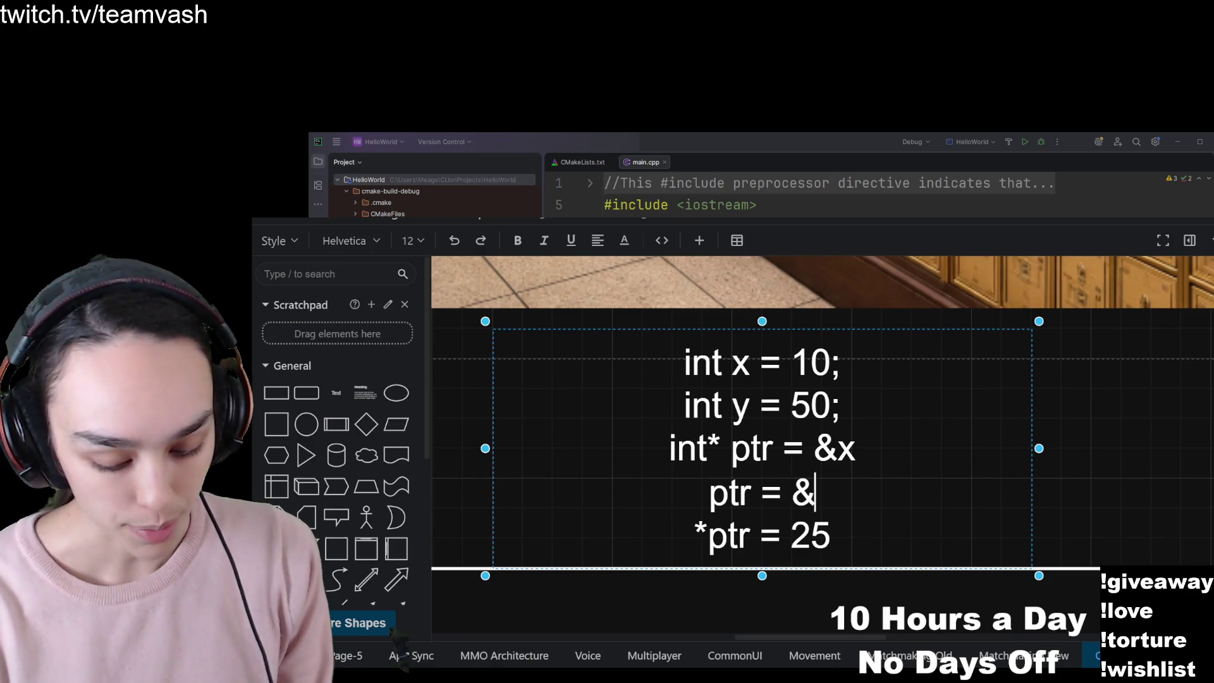
{"action": "type", "text": "y"}
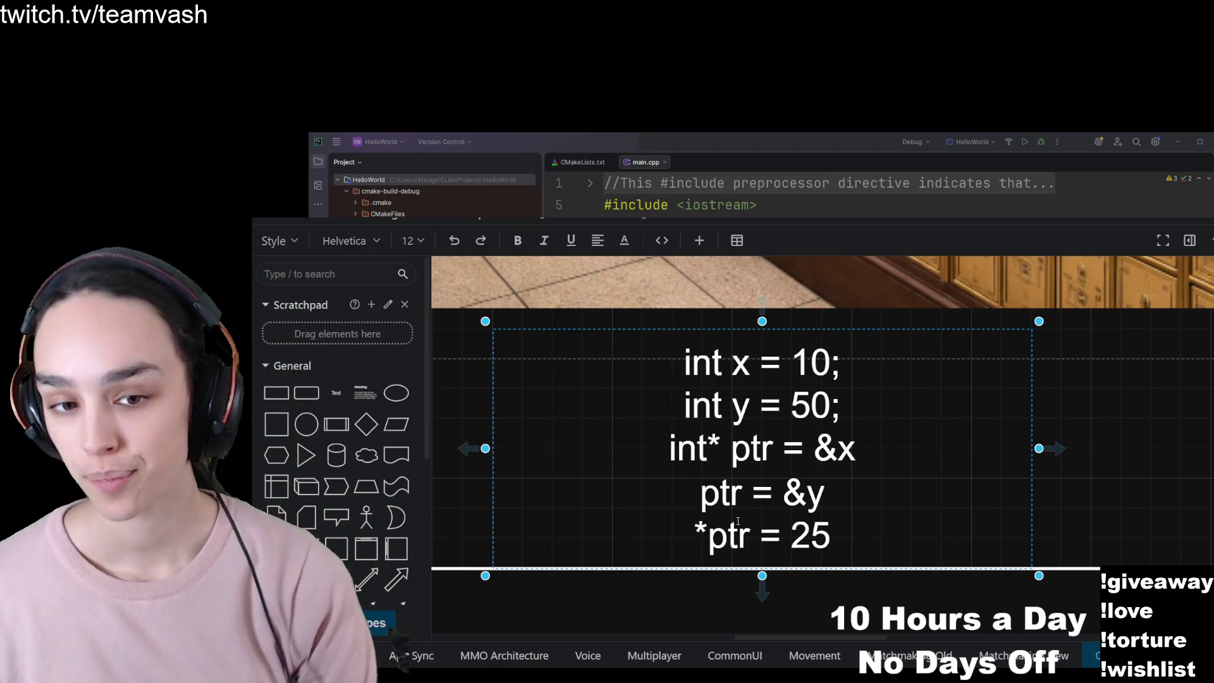
Highlight '&y', 'int y = 50;' and 'ptr = &y' in turn to explain them.
{"action": "mouse_move", "coordinate": [731, 455]}
{"action": "left_mouse_down"}
{"action": "mouse_move", "coordinate": [770, 454]}
{"action": "mouse_move", "coordinate": [786, 495]}
{"action": "mouse_move", "coordinate": [826, 506]}
{"action": "left_mouse_up"}
{"action": "left_click_drag", "start_coordinate": [840, 406], "coordinate": [673, 400]}
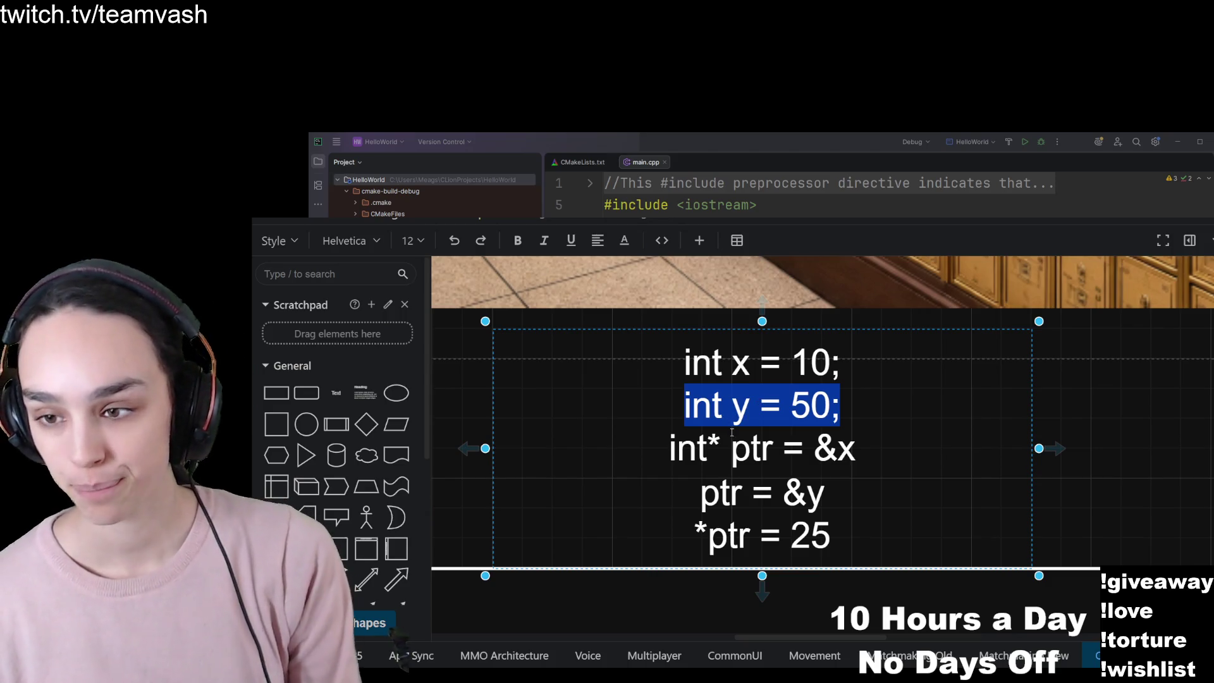
{"action": "mouse_move", "coordinate": [702, 493]}
{"action": "left_mouse_down"}
{"action": "mouse_move", "coordinate": [826, 495]}
{"action": "mouse_move", "coordinate": [792, 496]}
{"action": "left_mouse_up"}
{"action": "left_click", "coordinate": [826, 495]}
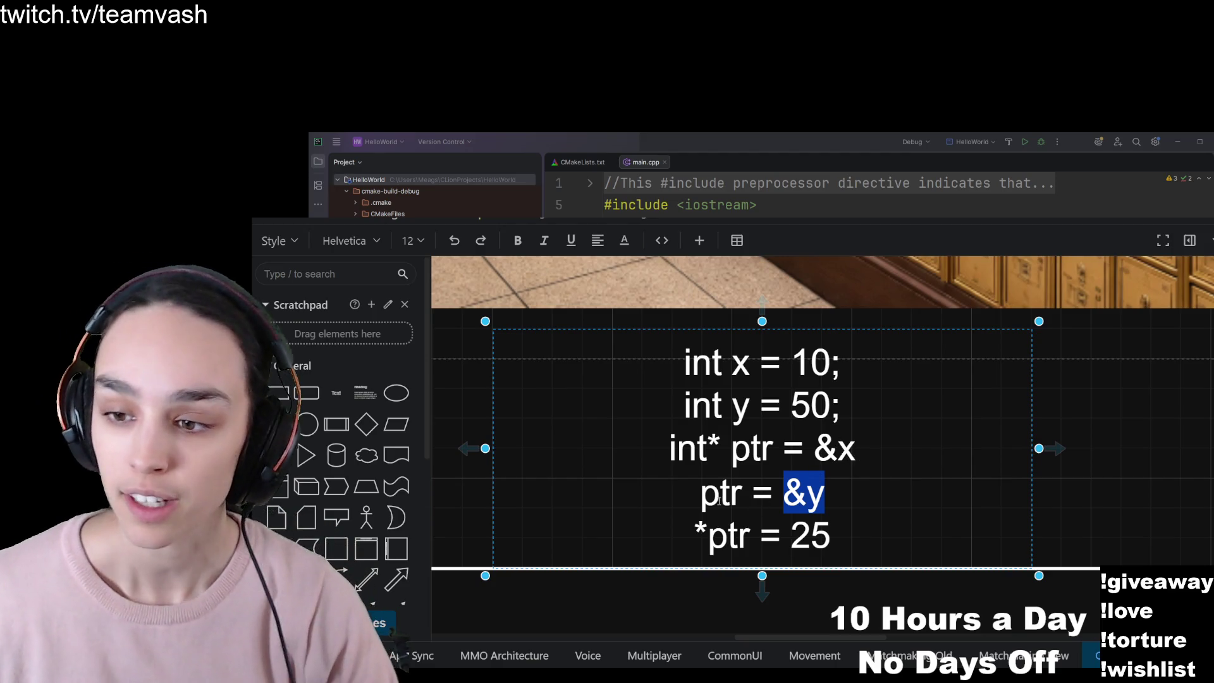
{"action": "left_click_drag", "start_coordinate": [701, 494], "coordinate": [827, 495]}
{"action": "left_click", "coordinate": [827, 495]}
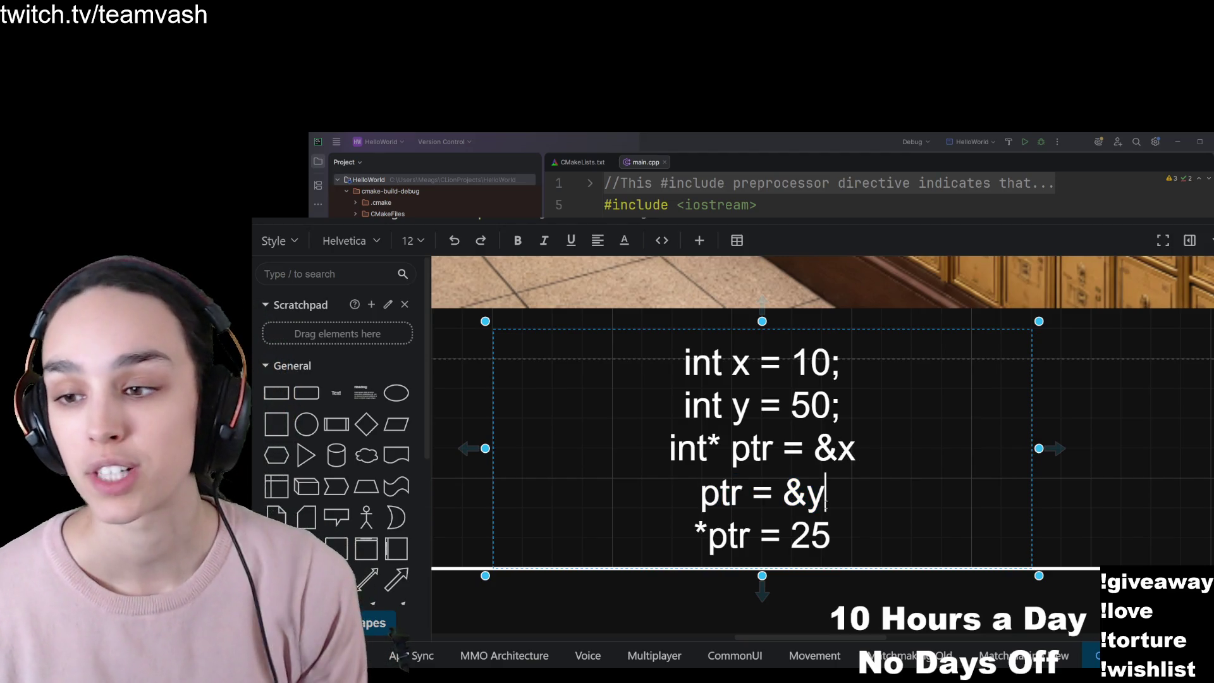
{"action": "left_click_drag", "start_coordinate": [840, 405], "coordinate": [687, 412]}
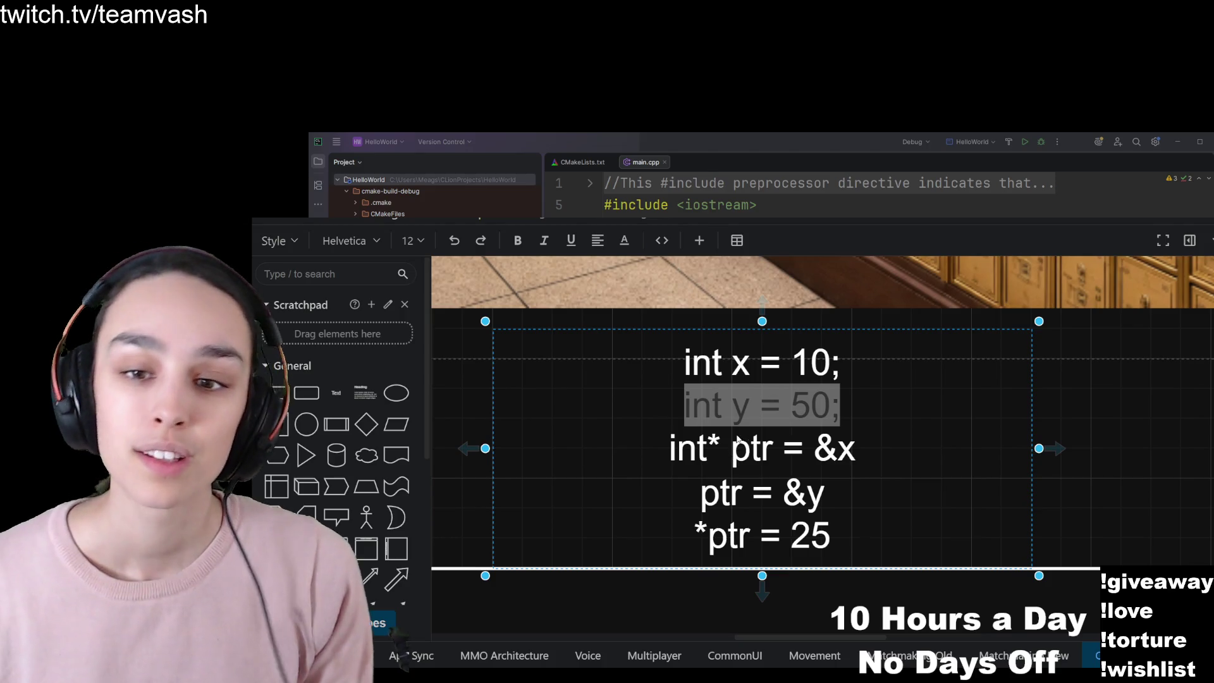
{"action": "key", "text": "alt+Tab"}
{"action": "left_click", "coordinate": [810, 507]}
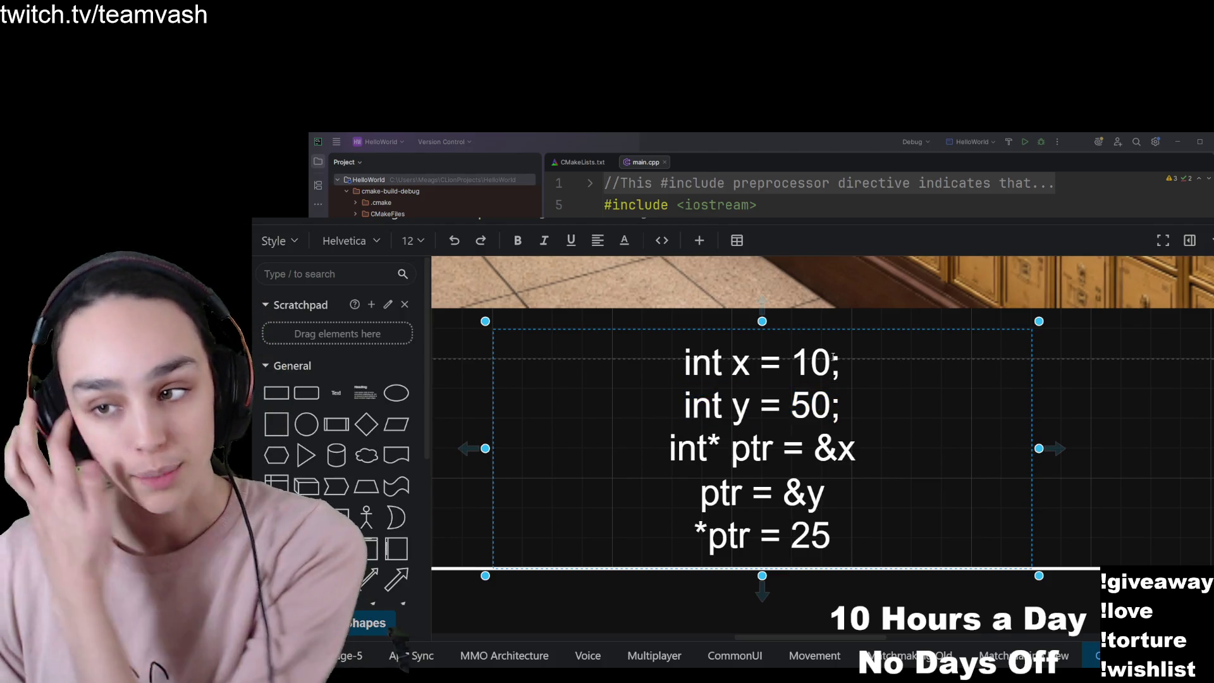
{"action": "left_click", "coordinate": [851, 397]}
{"action": "key", "text": "ctrl+shift+Home"}
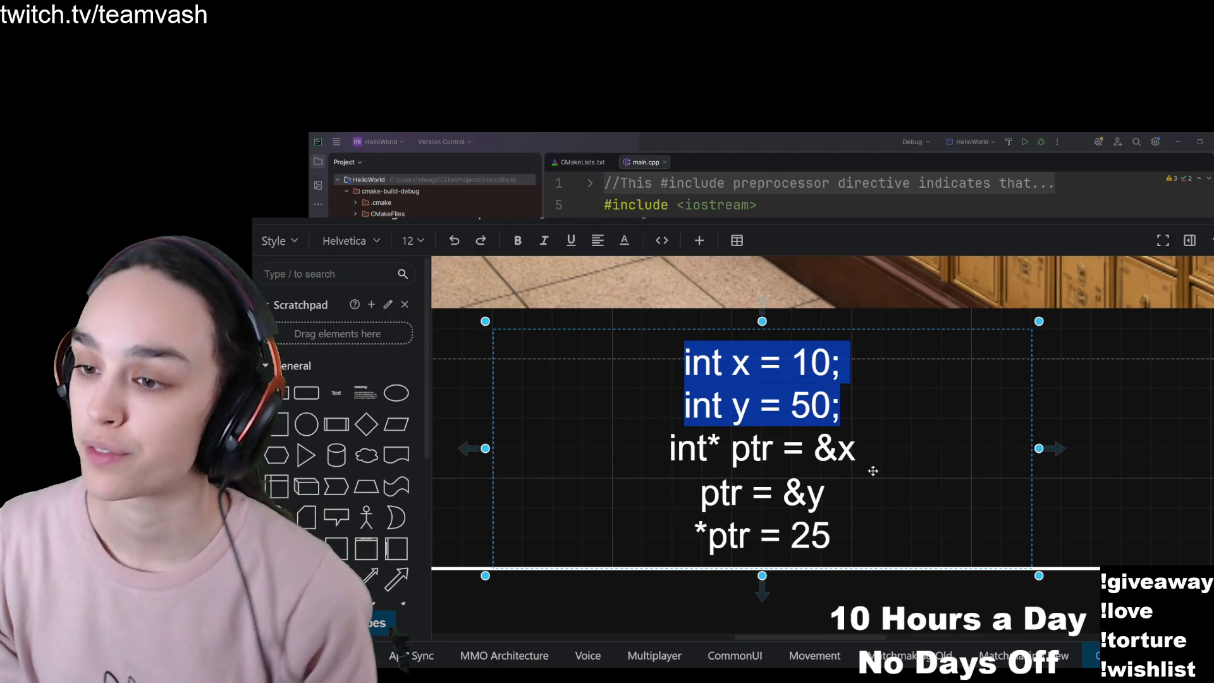
{"action": "key", "text": "Escape"}
{"action": "double_click", "coordinate": [859, 446]}
{"action": "left_click", "coordinate": [859, 446]}
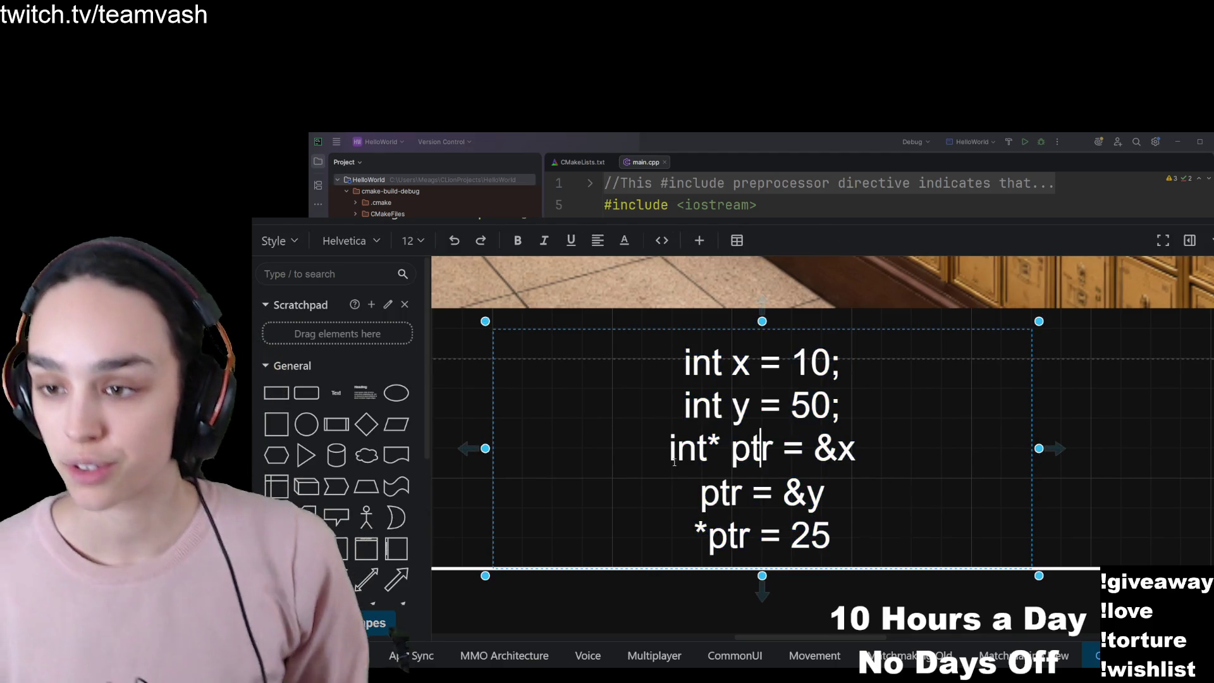
{"action": "key", "text": "Home"}
{"action": "key", "text": "ctrl+shift+Right"}
{"action": "key", "text": "Up"}
{"action": "key", "text": "Home"}
{"action": "key", "text": "shift+End"}
{"action": "triple_click", "coordinate": [852, 464]}
{"action": "left_click_drag", "start_coordinate": [703, 495], "coordinate": [850, 501]}
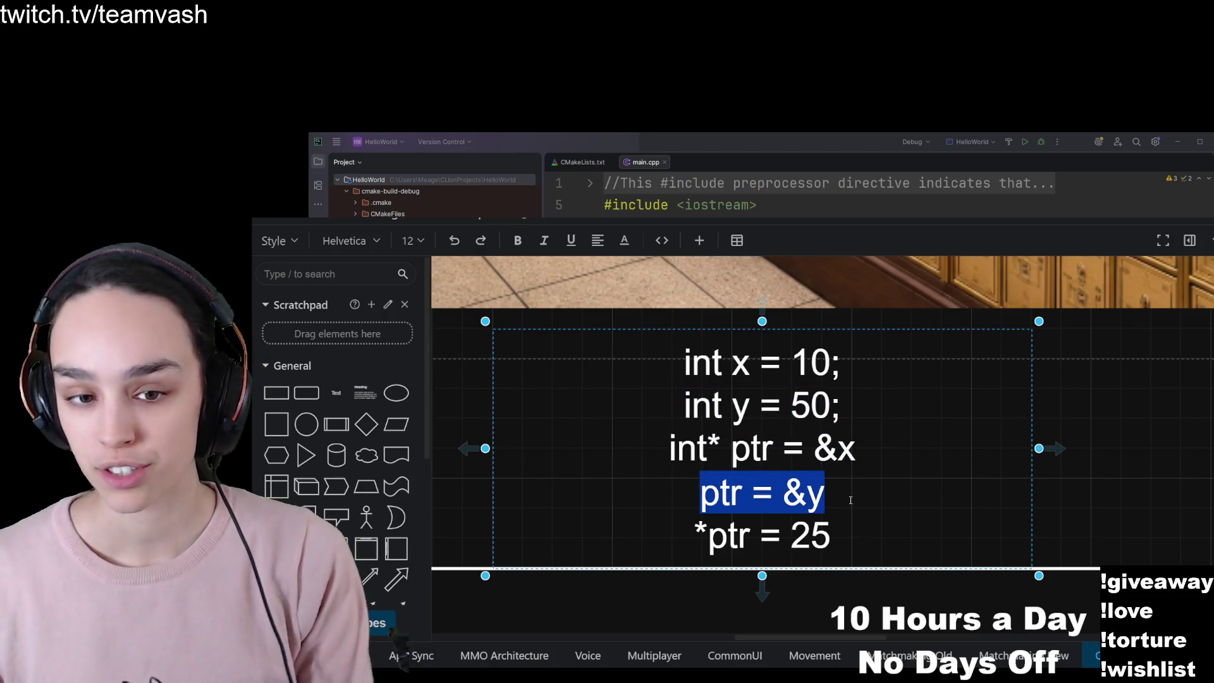
{"action": "left_click_drag", "start_coordinate": [695, 536], "coordinate": [839, 538]}
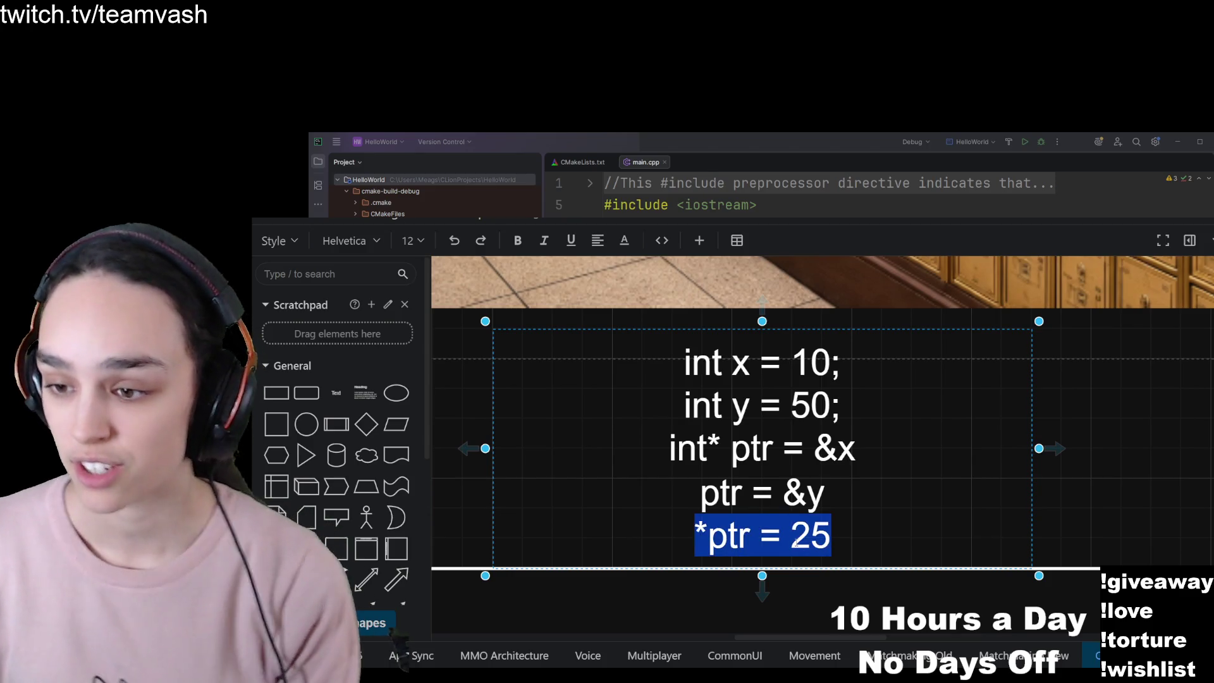
{"action": "left_click", "coordinate": [790, 536]}
{"action": "left_click_drag", "start_coordinate": [750, 408], "coordinate": [733, 411]}
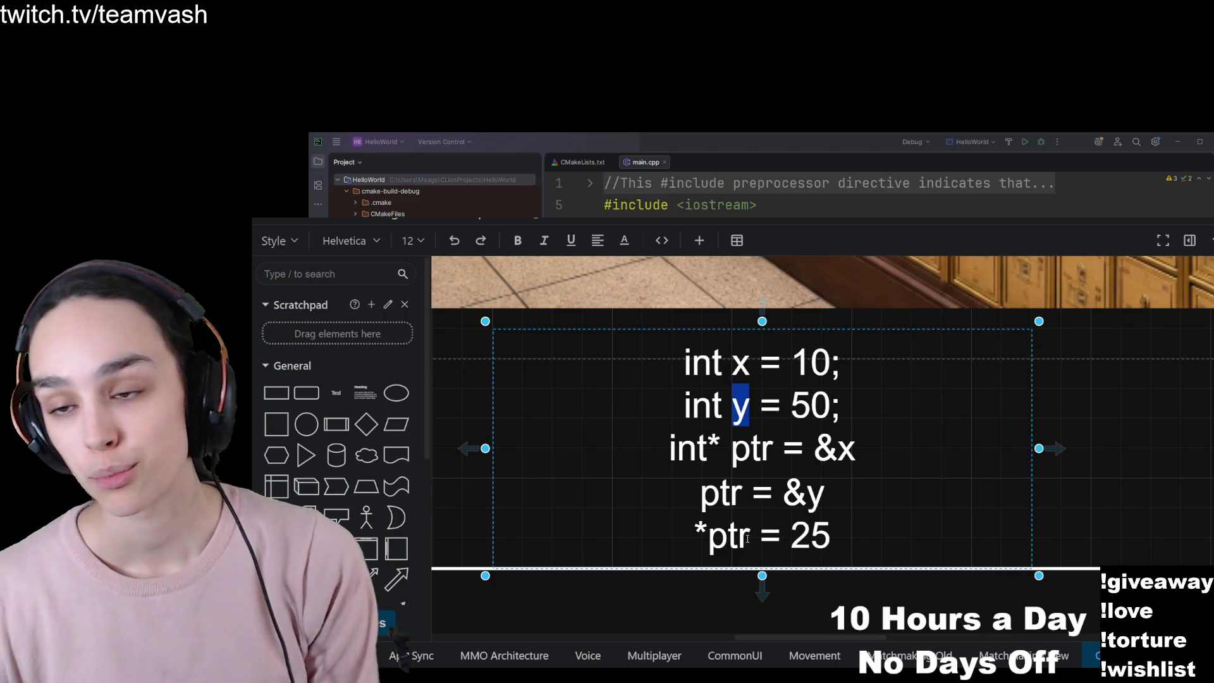
{"action": "left_click", "coordinate": [835, 541]}
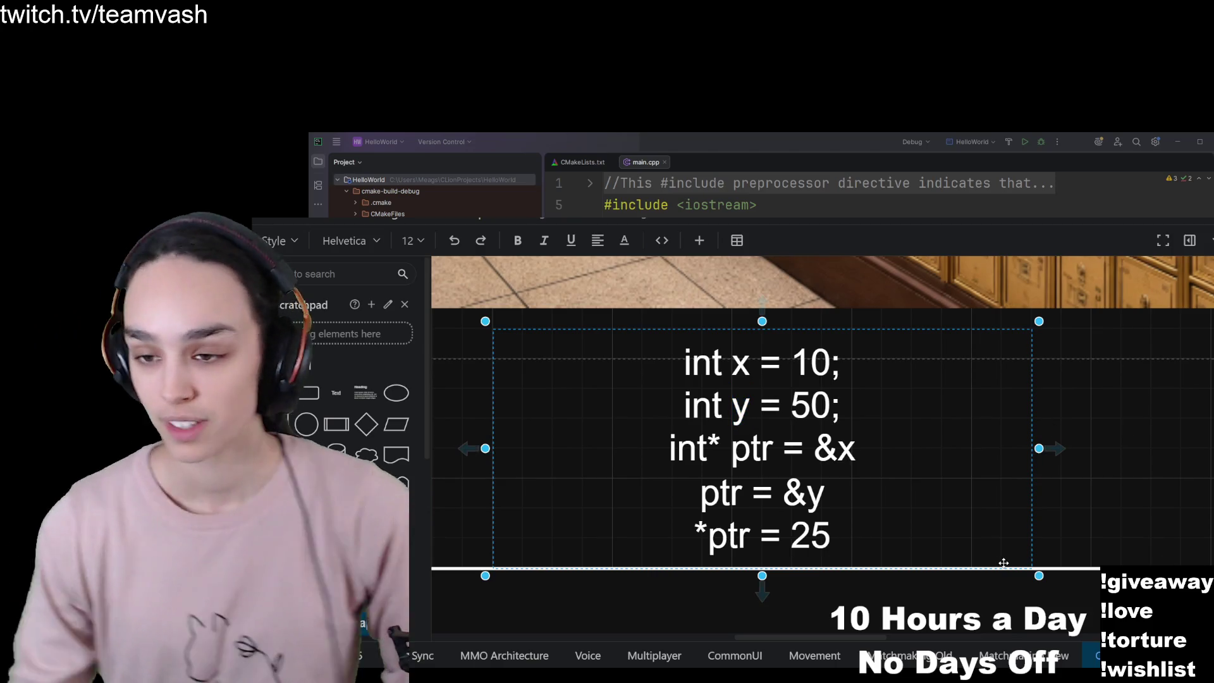
{"action": "key", "text": "Escape"}
{"action": "double_click", "coordinate": [817, 488]}
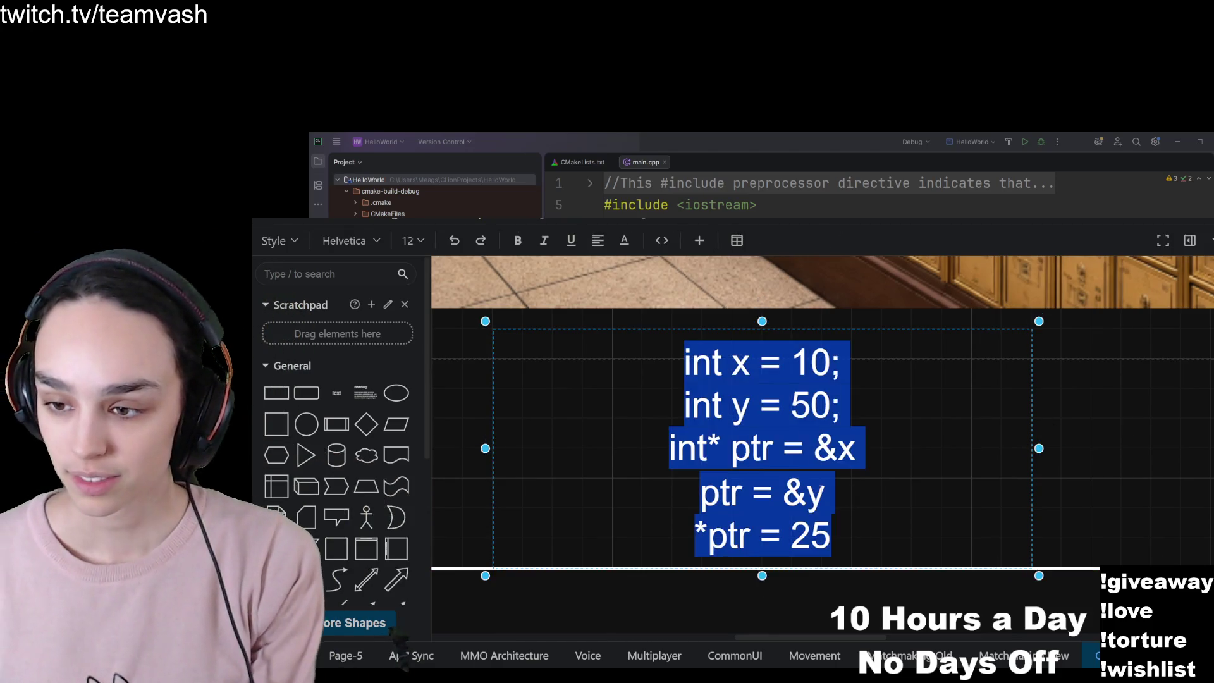
{"action": "left_click", "coordinate": [821, 489]}
{"action": "key", "text": "BackSpace"}
{"action": "key", "text": "BackSpace"}
{"action": "key", "text": "BackSpace"}
{"action": "key", "text": "BackSpace"}
{"action": "key", "text": "BackSpace"}
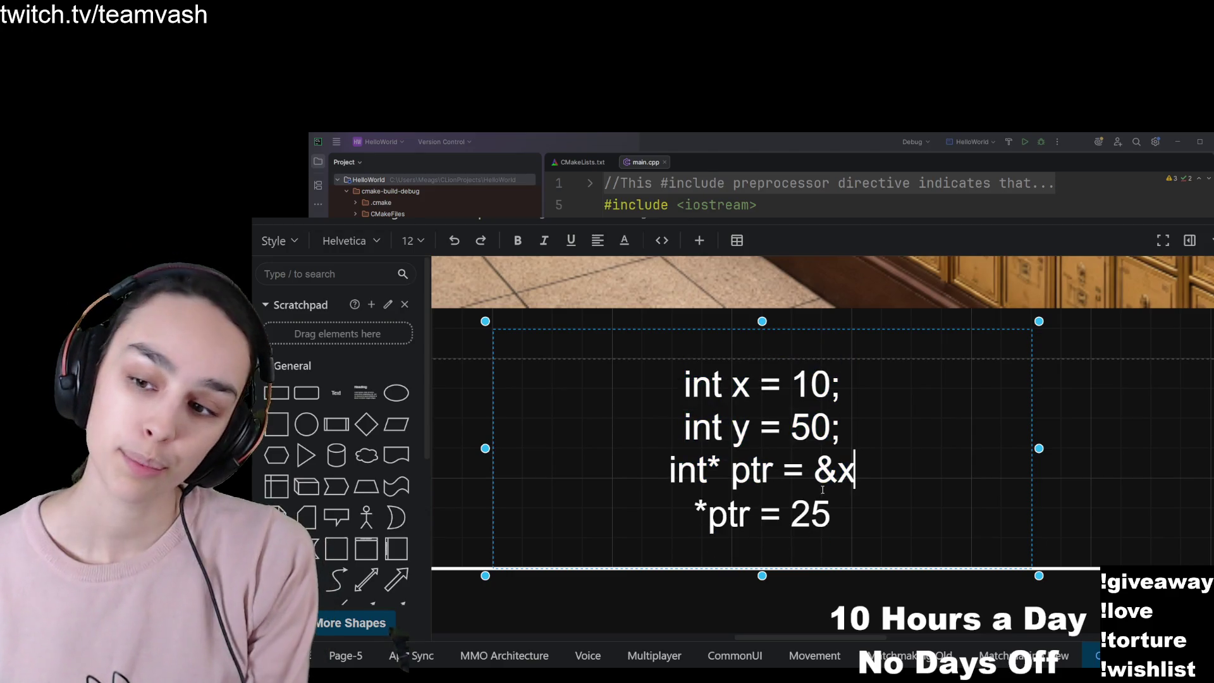
{"action": "key", "text": "Escape"}
{"action": "double_click", "coordinate": [845, 475]}
{"action": "left_click", "coordinate": [841, 475]}
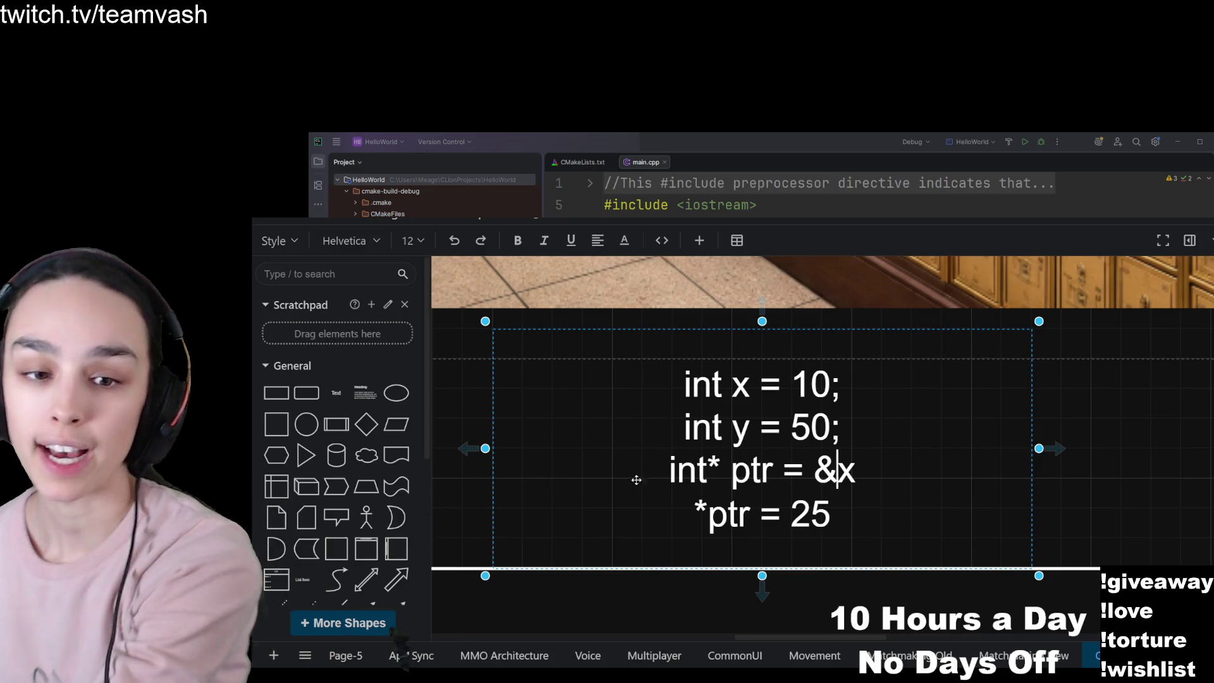
{"action": "left_click", "coordinate": [857, 469]}
{"action": "key", "text": "shift+Up"}
{"action": "key", "text": "Escape"}
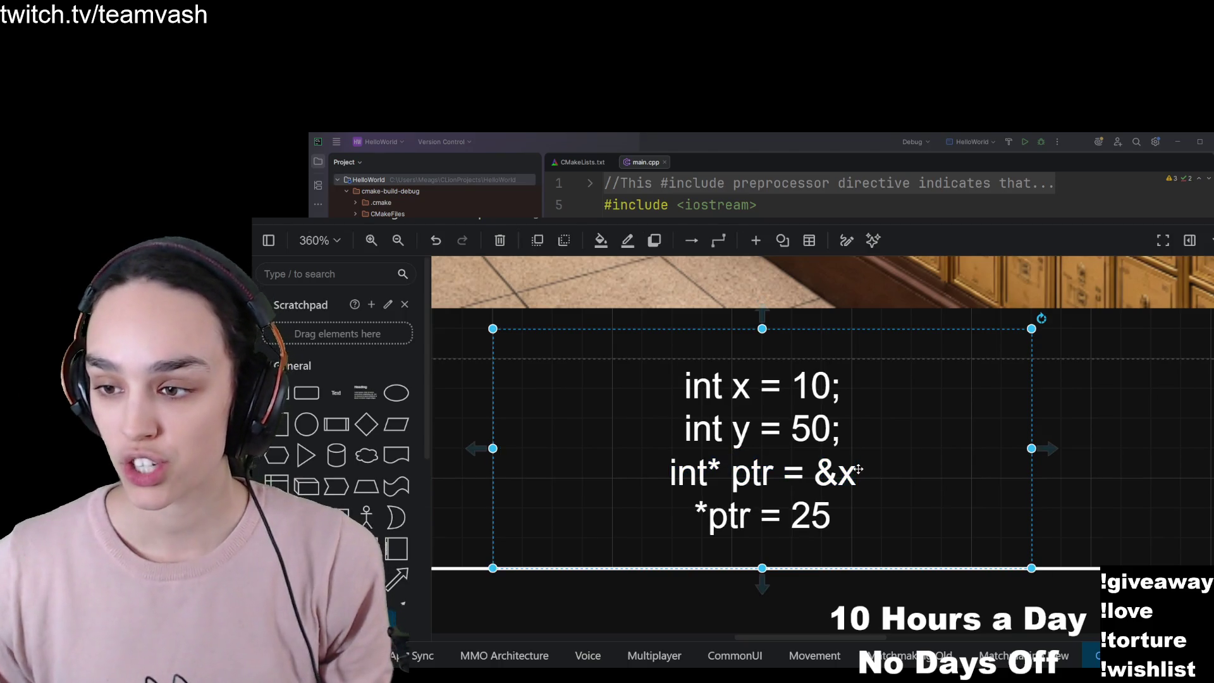
{"action": "key", "text": "F2"}
{"action": "key", "text": "Escape"}
{"action": "key", "text": "F2"}
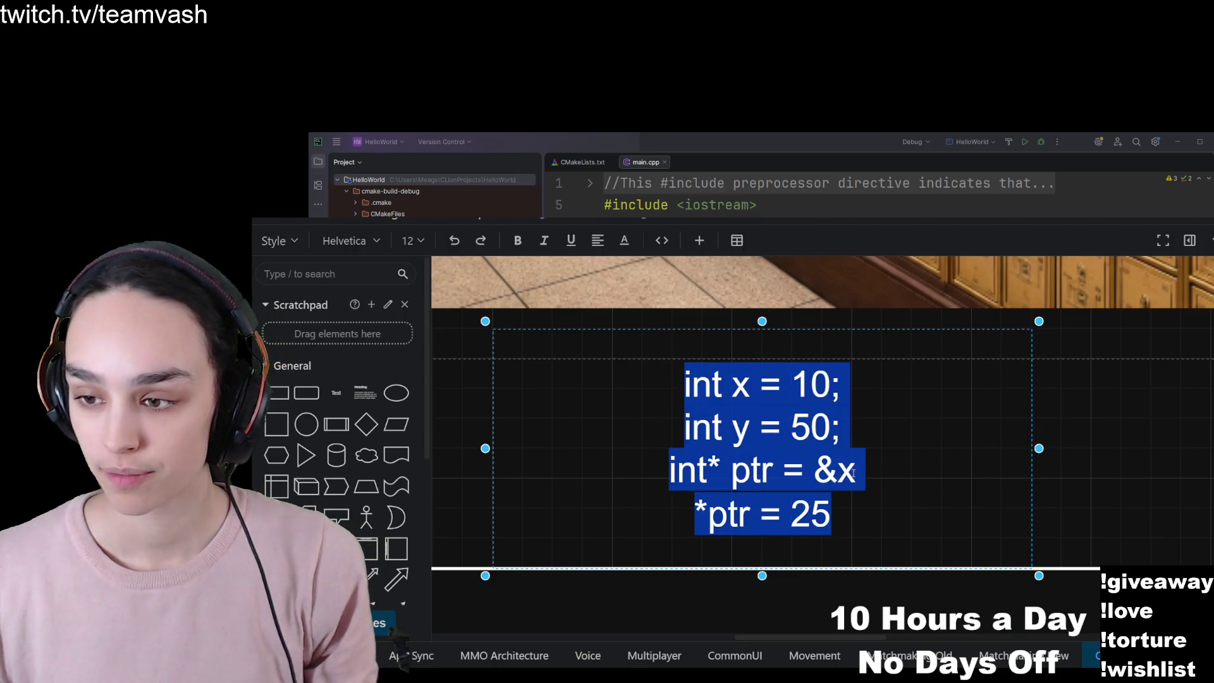
{"action": "key", "text": "Right"}
{"action": "key", "text": "Up"}
{"action": "key", "text": "Right"}
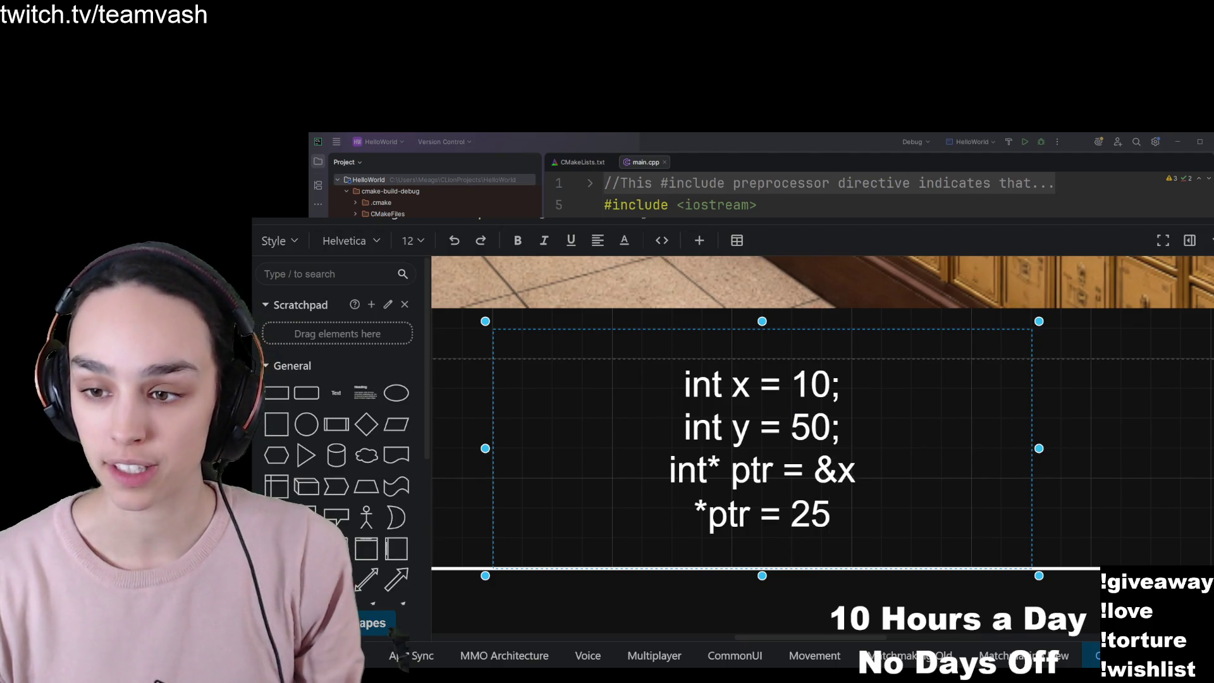
{"action": "key", "text": "Return"}
{"action": "type", "text": "ptr ="}
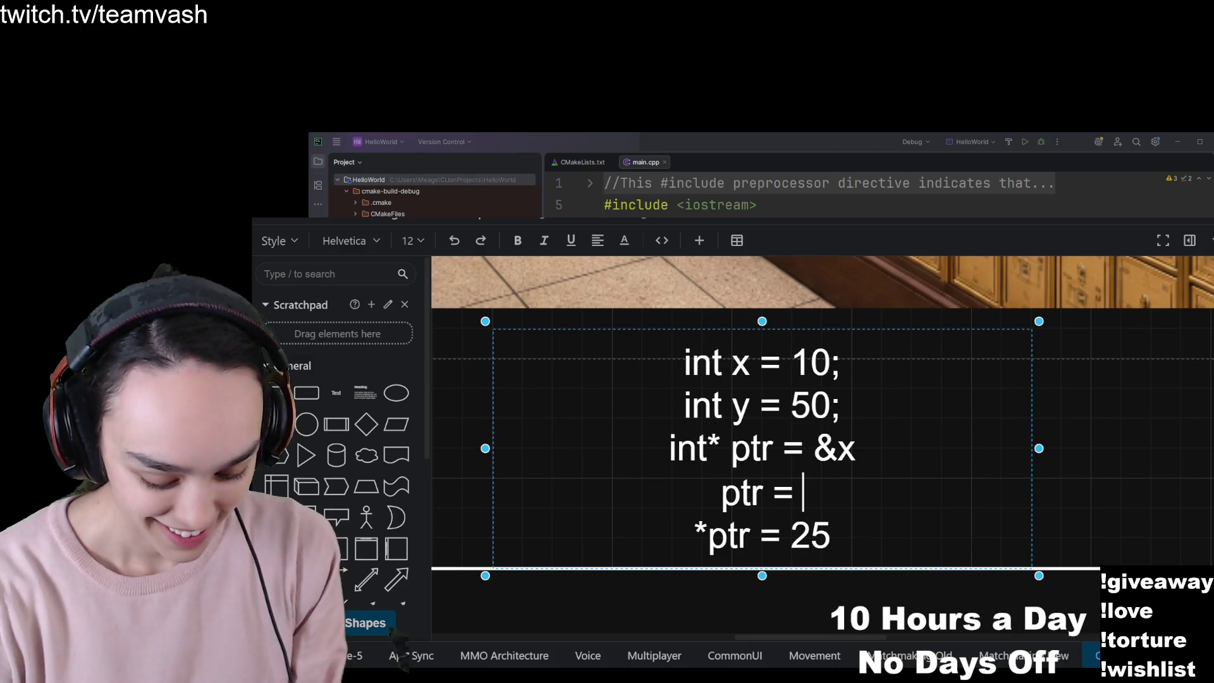
{"action": "type", "text": " &y"}
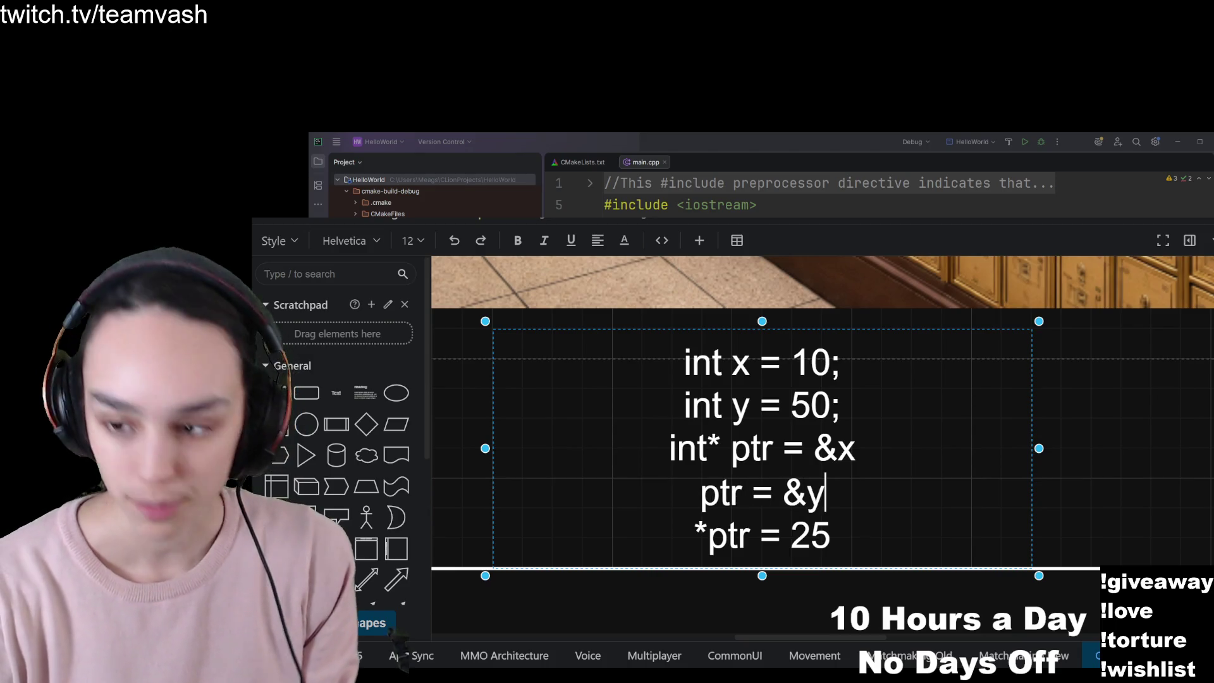
{"action": "left_click", "coordinate": [651, 470]}
{"action": "double_click", "coordinate": [669, 449]}
{"action": "left_click", "coordinate": [670, 449]}
{"action": "left_click_drag", "start_coordinate": [720, 451], "coordinate": [668, 452]}
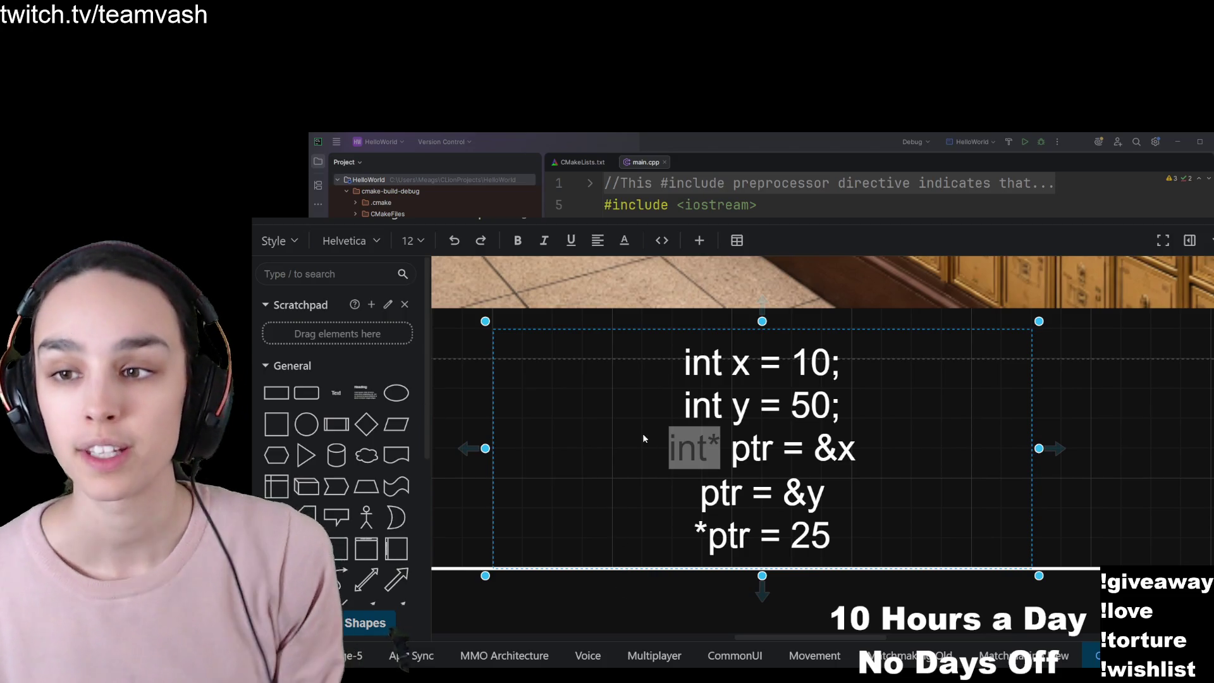
{"action": "left_click", "coordinate": [691, 485]}
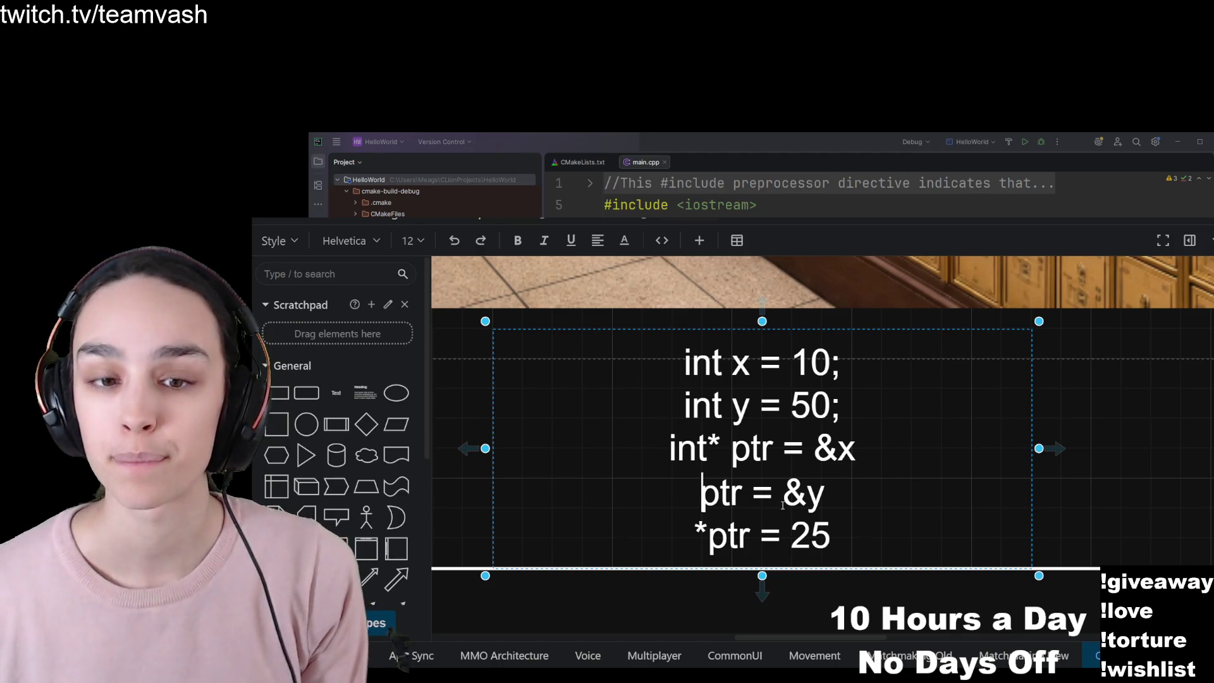
{"action": "double_click", "coordinate": [674, 452]}
{"action": "left_click_drag", "start_coordinate": [721, 449], "coordinate": [671, 449]}
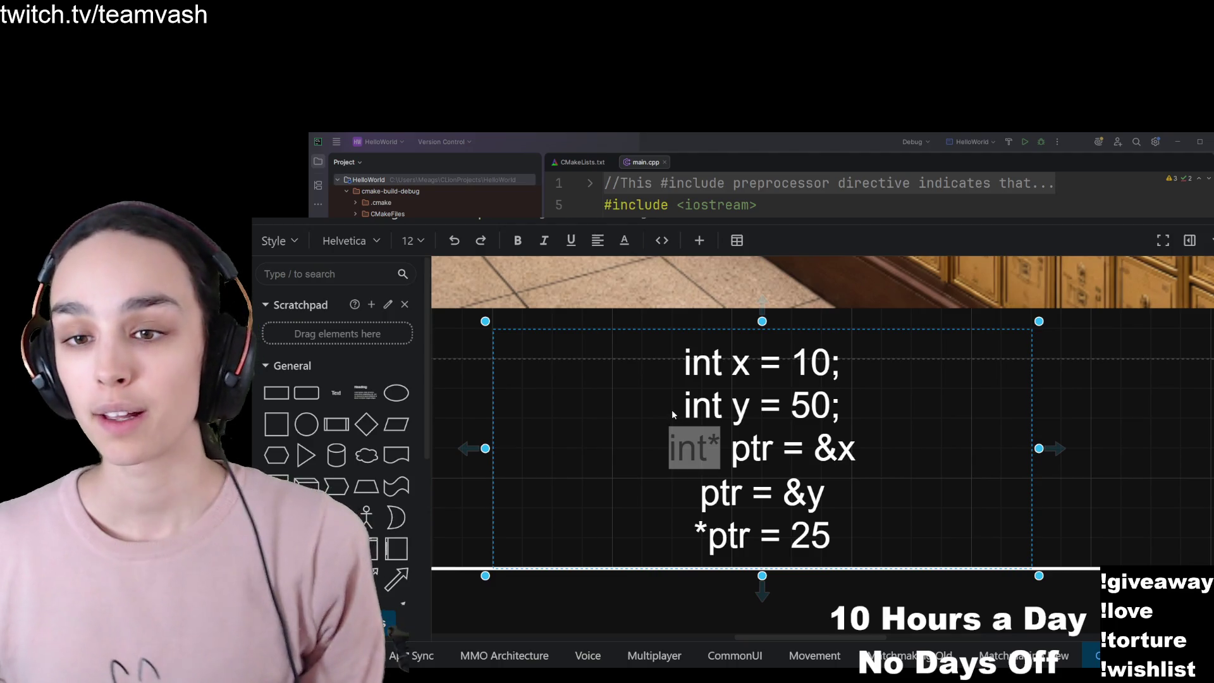
{"action": "scroll", "coordinate": [908, 507], "scroll_direction": "down", "scroll_amount": 6}
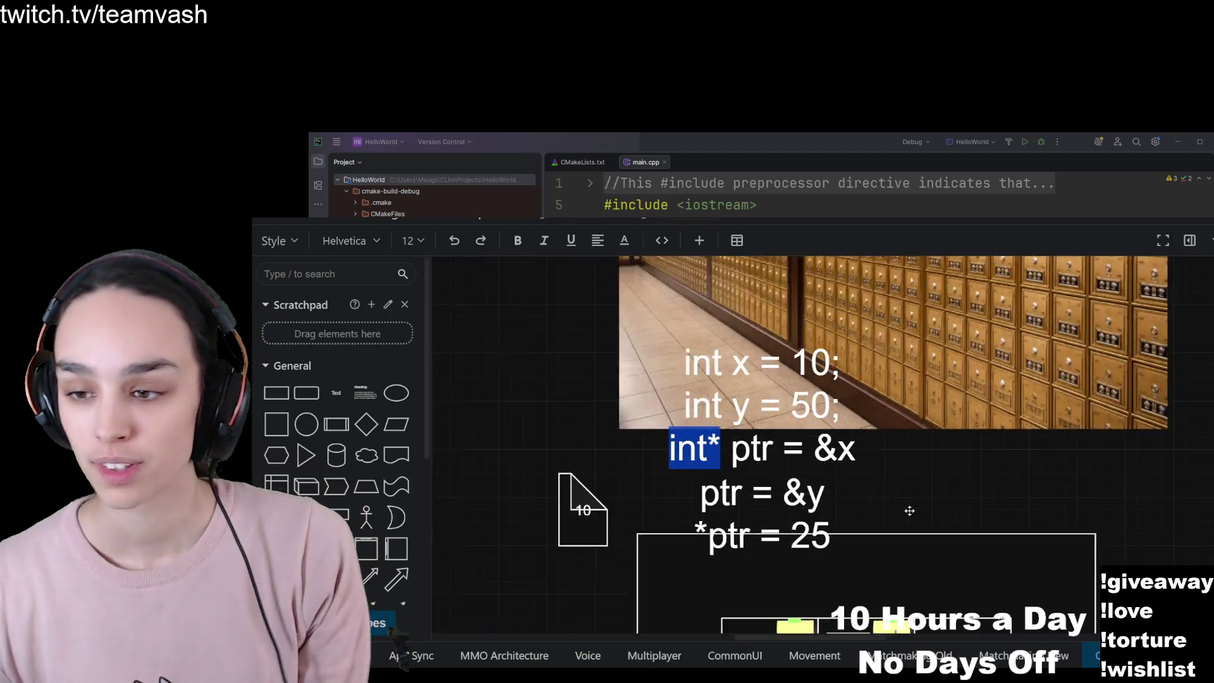
Point out the Box #1281 note, the yellow ptr label and x's cell holding 25.
{"action": "left_click", "coordinate": [785, 456]}
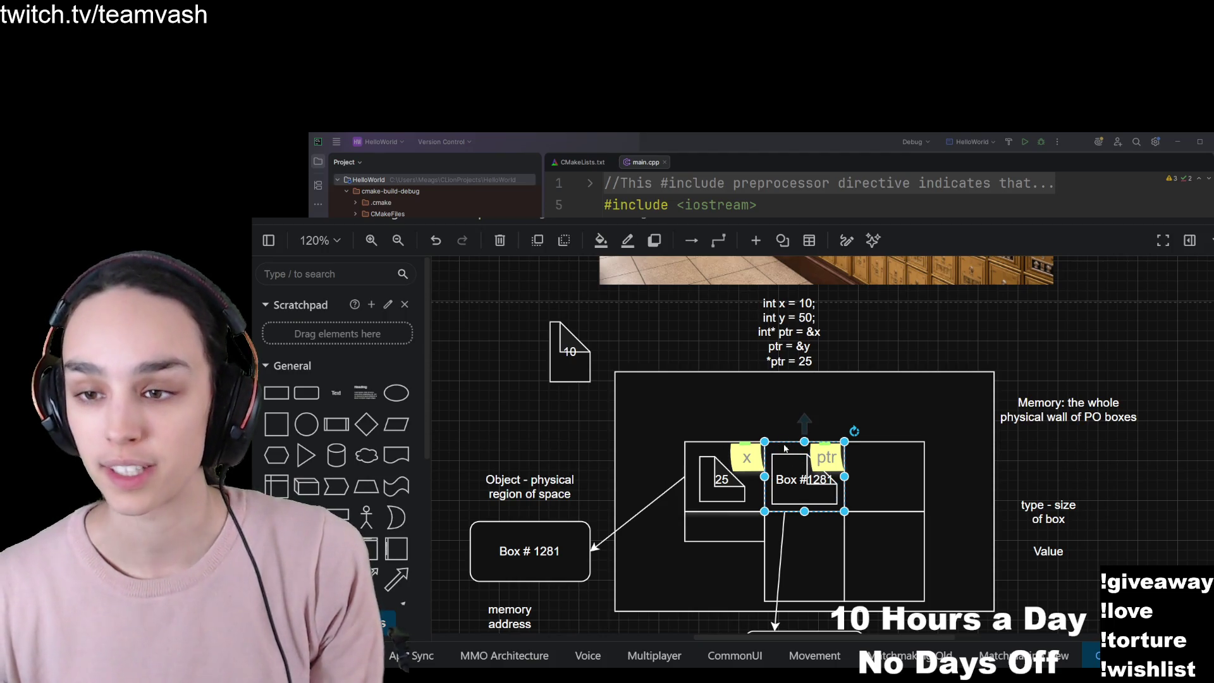
{"action": "left_click", "coordinate": [827, 457]}
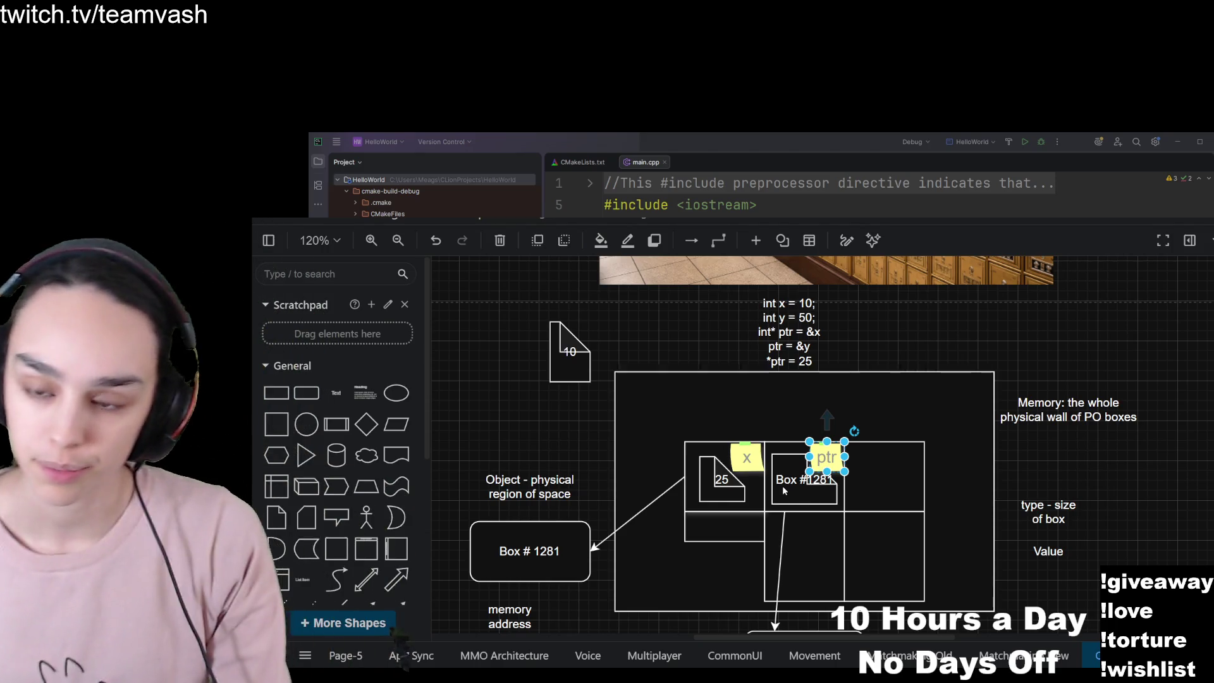
{"action": "scroll", "coordinate": [782, 476], "scroll_direction": "up", "scroll_amount": 4}
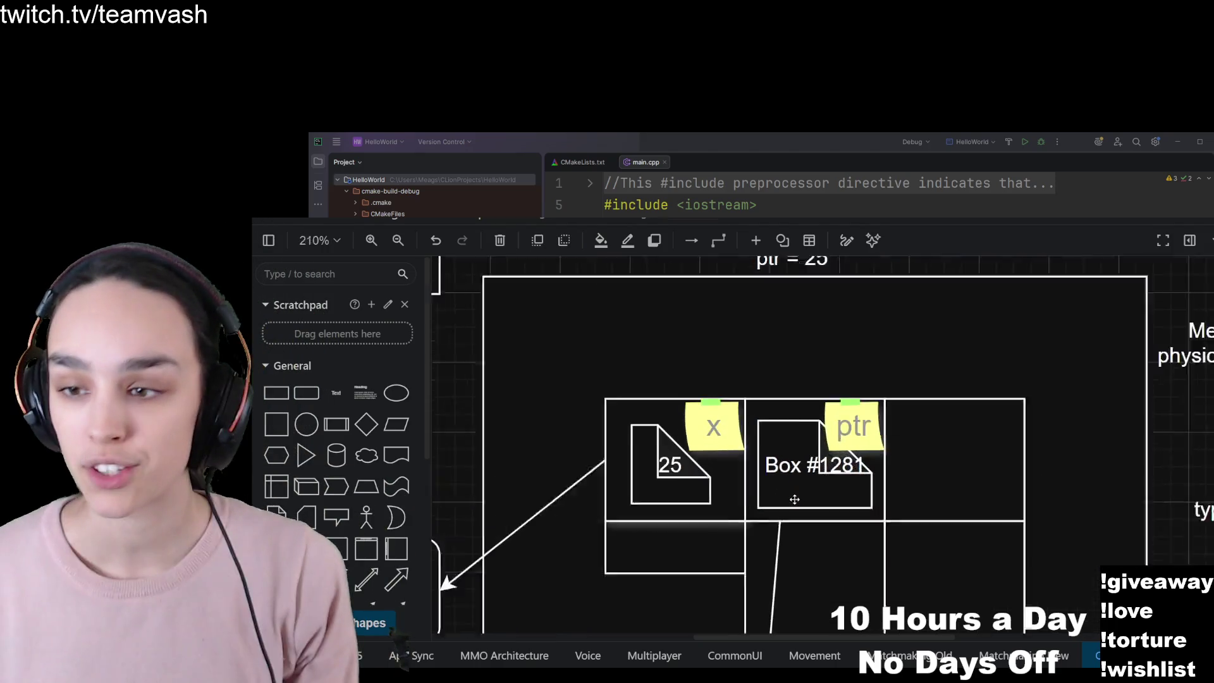
{"action": "left_click", "coordinate": [790, 494]}
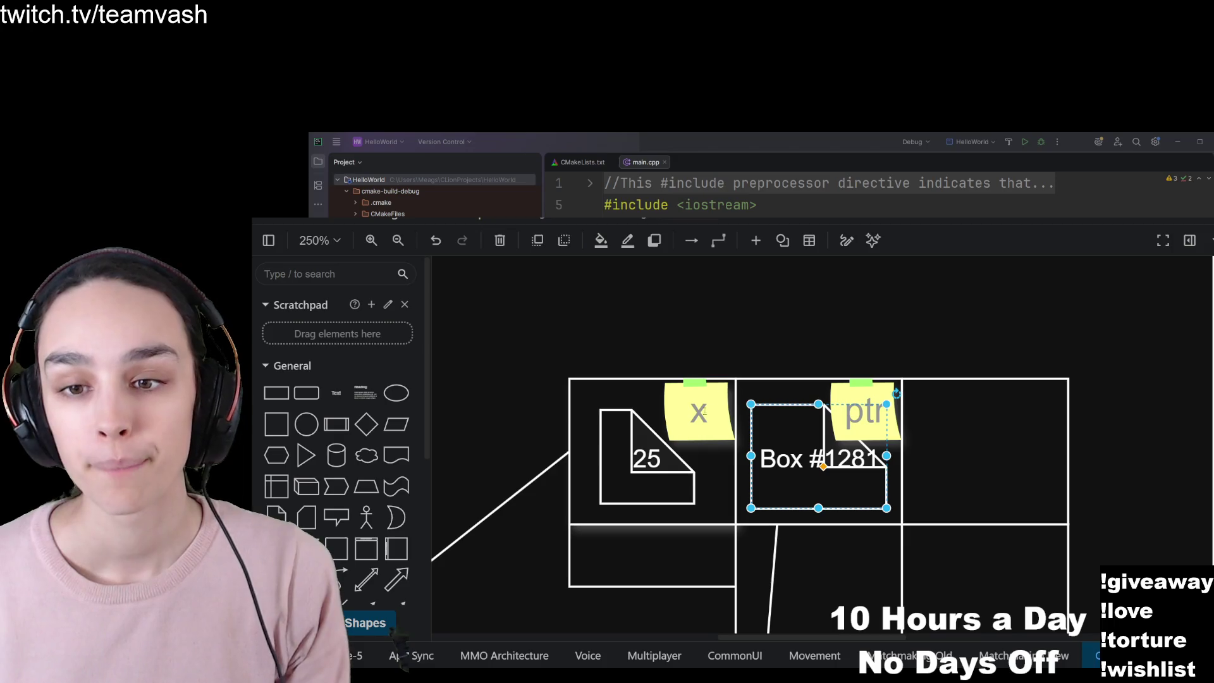
{"action": "scroll", "coordinate": [803, 437], "scroll_direction": "down", "scroll_amount": 5}
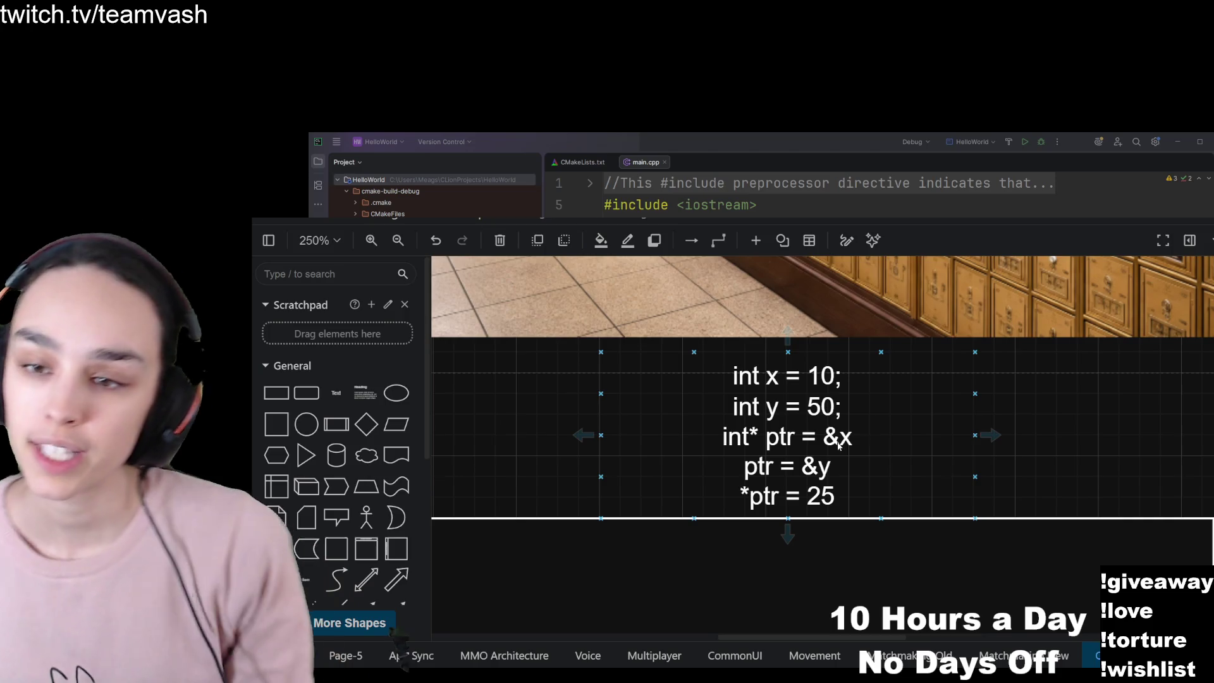
{"action": "scroll", "coordinate": [840, 444], "scroll_direction": "down", "scroll_amount": 6}
{"action": "left_click", "coordinate": [639, 513]}
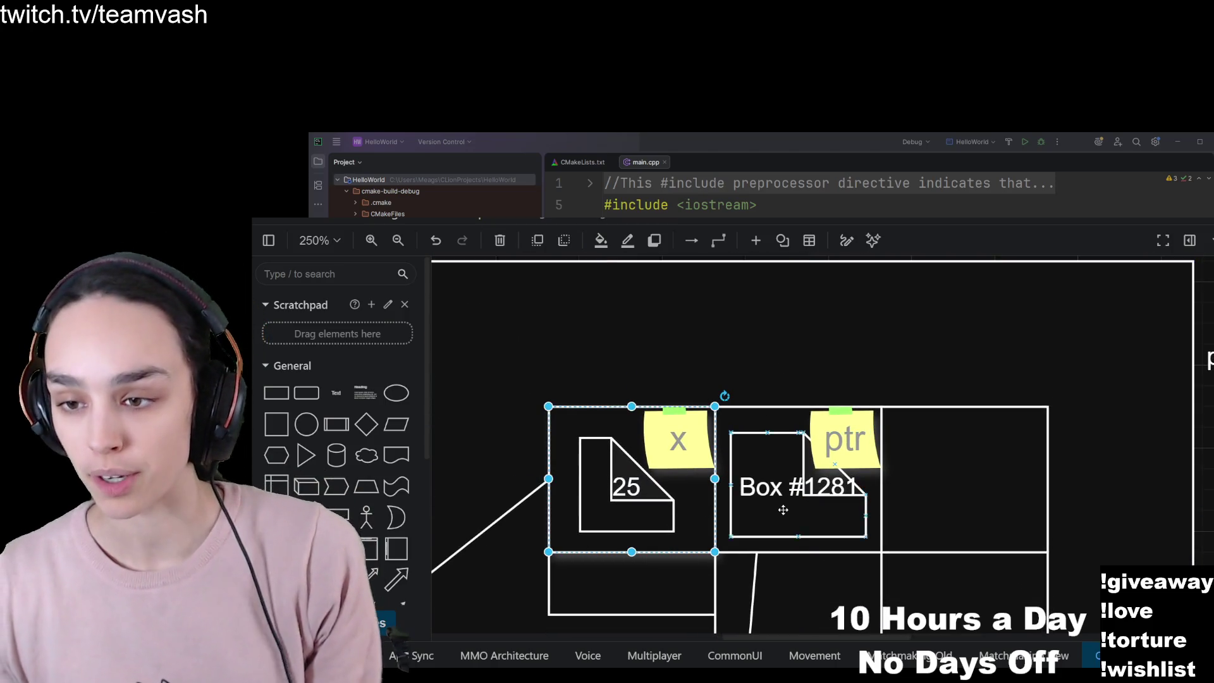
{"action": "scroll", "coordinate": [639, 582], "scroll_direction": "down", "scroll_amount": 4}
Drag the Box #1281 note out of ptr's cell to the top right above the memory wall.
{"action": "left_click", "coordinate": [524, 555]}
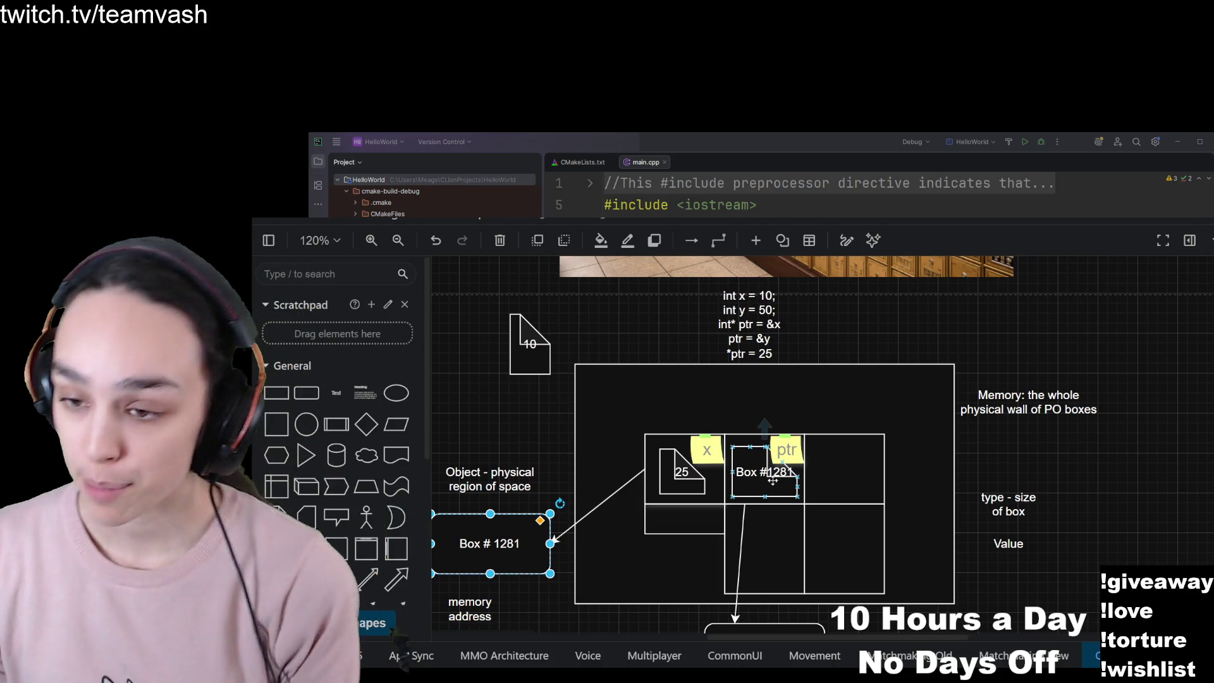
{"action": "left_click", "coordinate": [773, 481]}
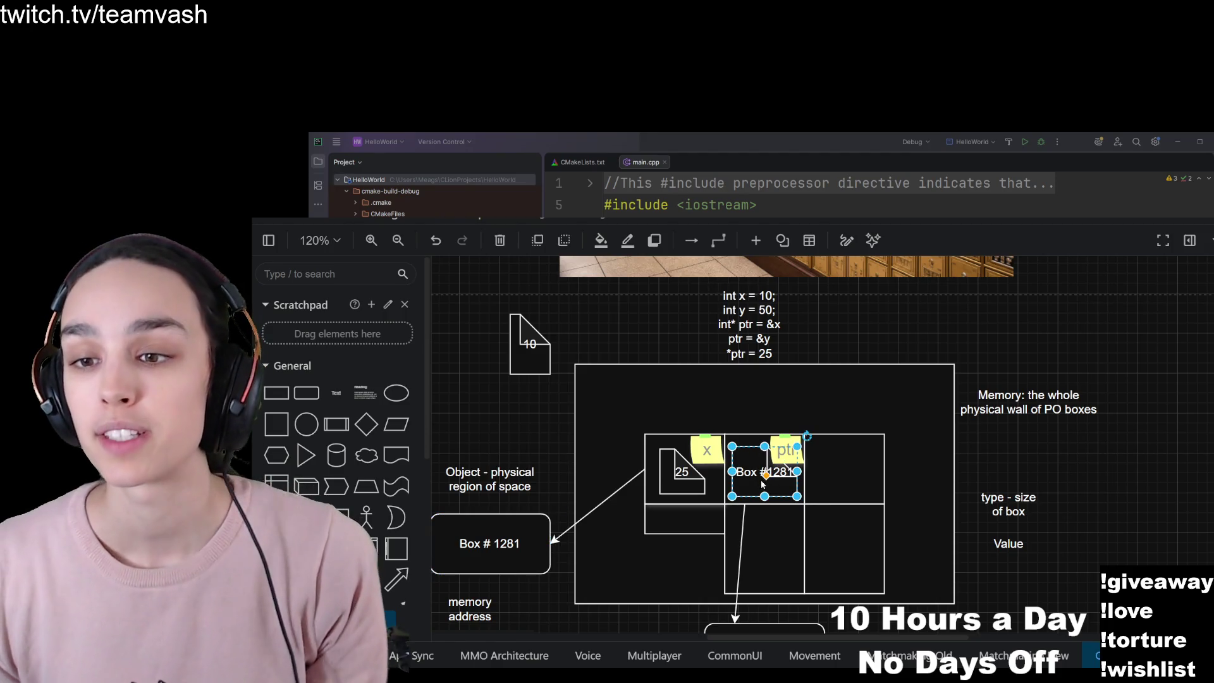
{"action": "left_click_drag", "start_coordinate": [752, 486], "coordinate": [875, 338]}
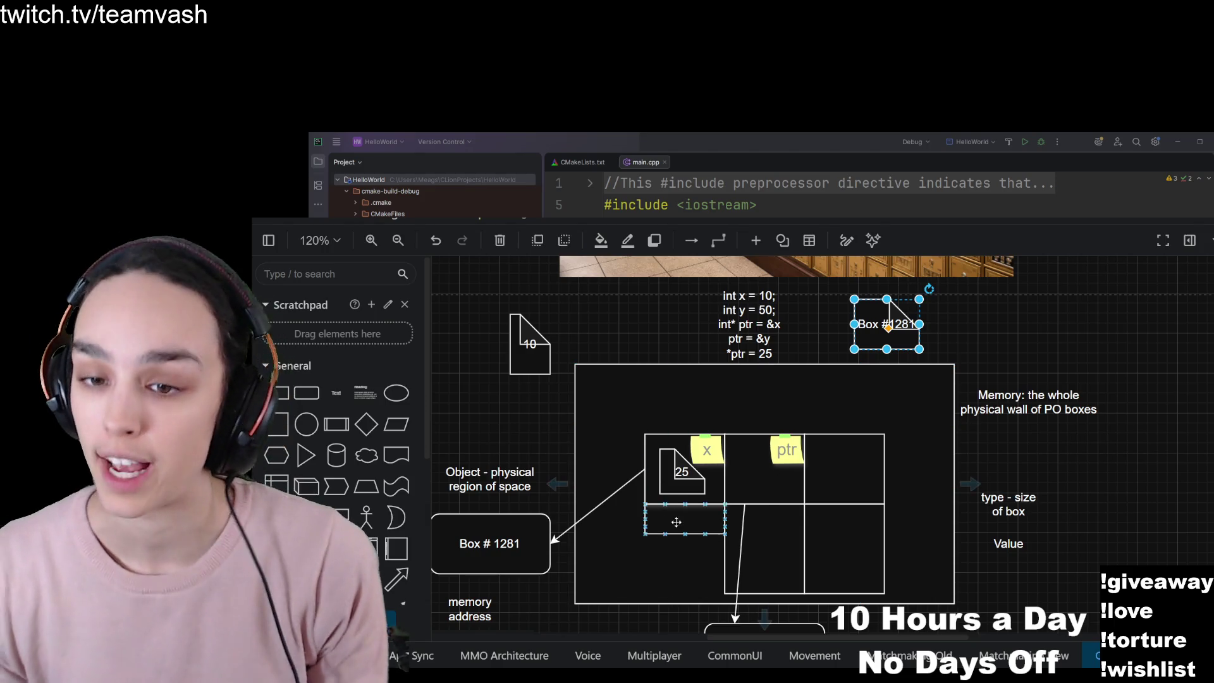
{"action": "scroll", "coordinate": [878, 559], "scroll_direction": "down", "scroll_amount": 3}
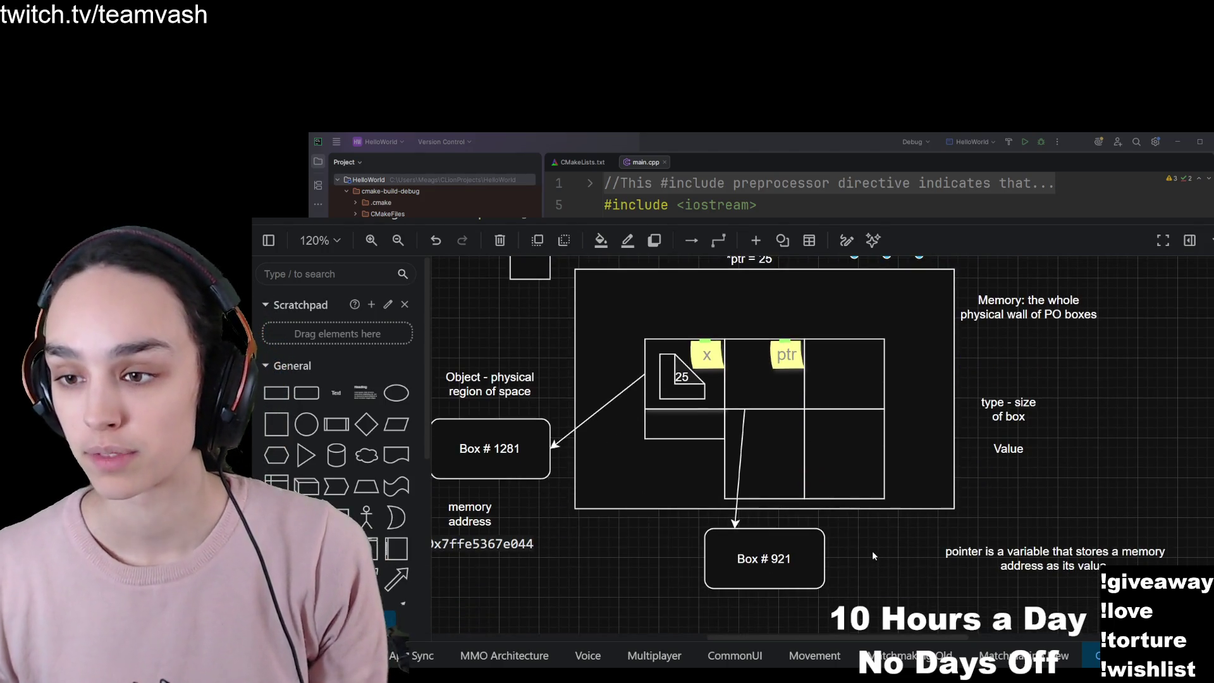
{"action": "left_click", "coordinate": [852, 379]}
{"action": "scroll", "coordinate": [881, 501], "scroll_direction": "up", "scroll_amount": 2}
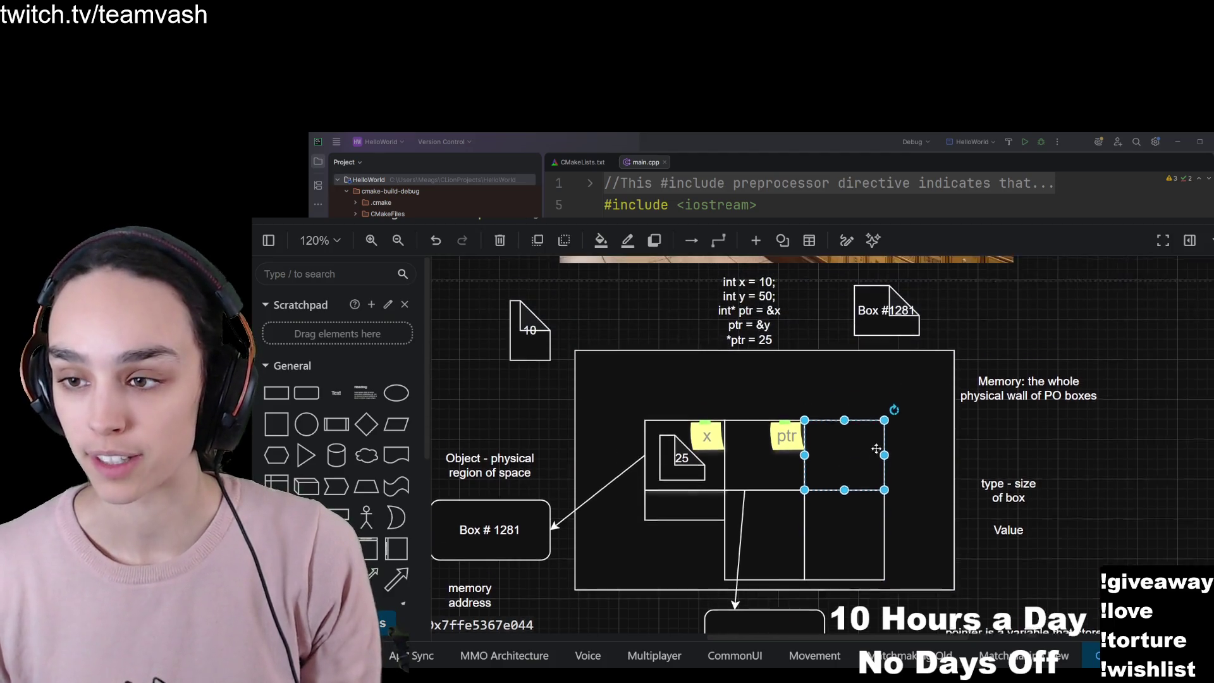
{"action": "scroll", "coordinate": [881, 501], "scroll_direction": "down", "scroll_amount": 1}
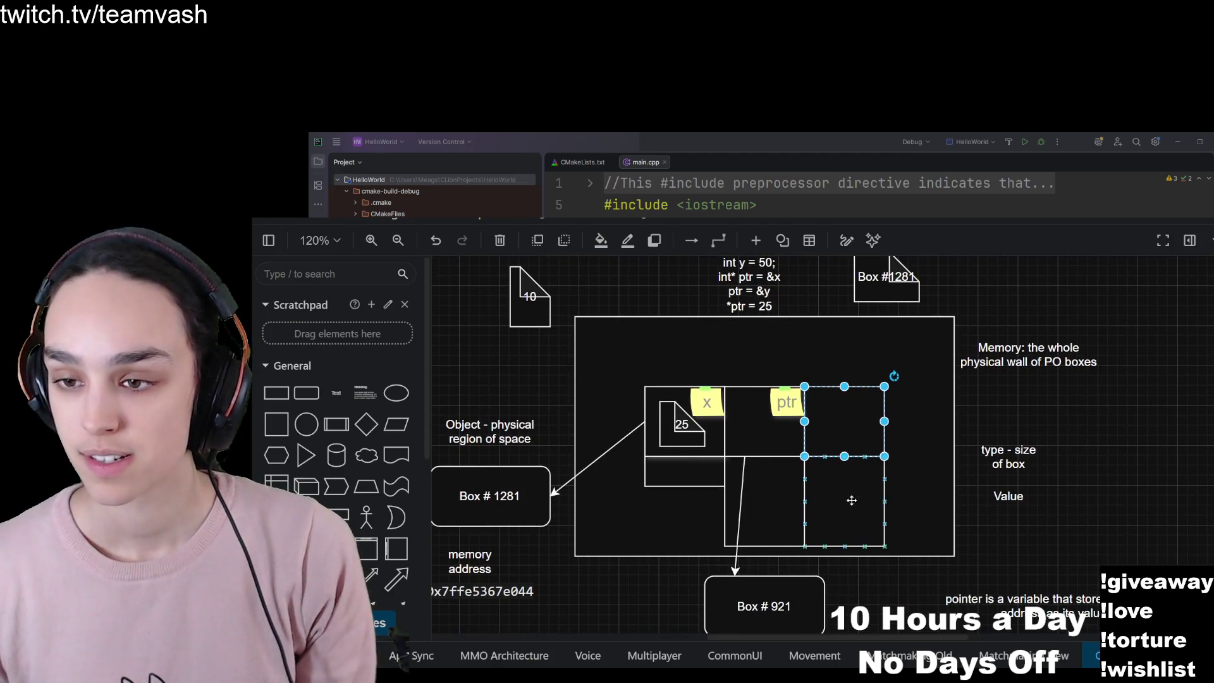
{"action": "left_click", "coordinate": [707, 406]}
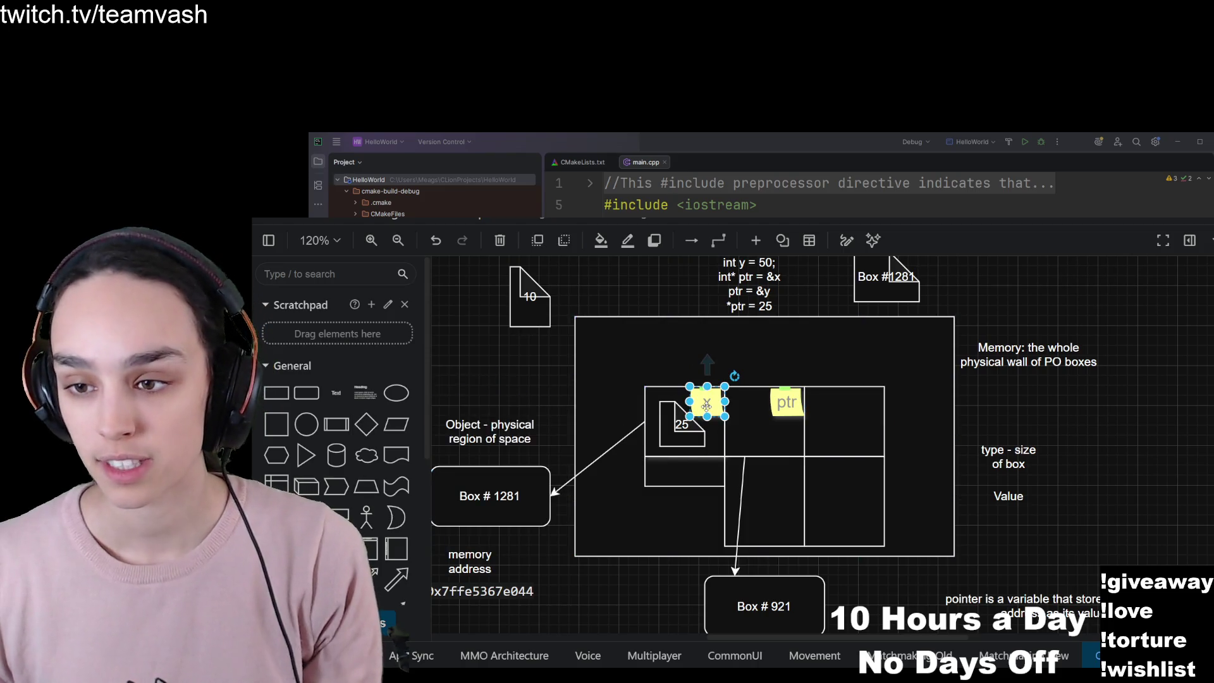
Copy the x label into the right-hand cell as 'y' and return Box #1281 to ptr's cell.
{"action": "mouse_move", "coordinate": [707, 406]}
{"action": "left_mouse_down"}
{"action": "mouse_move", "coordinate": [868, 391]}
{"action": "mouse_move", "coordinate": [885, 403]}
{"action": "left_mouse_up"}
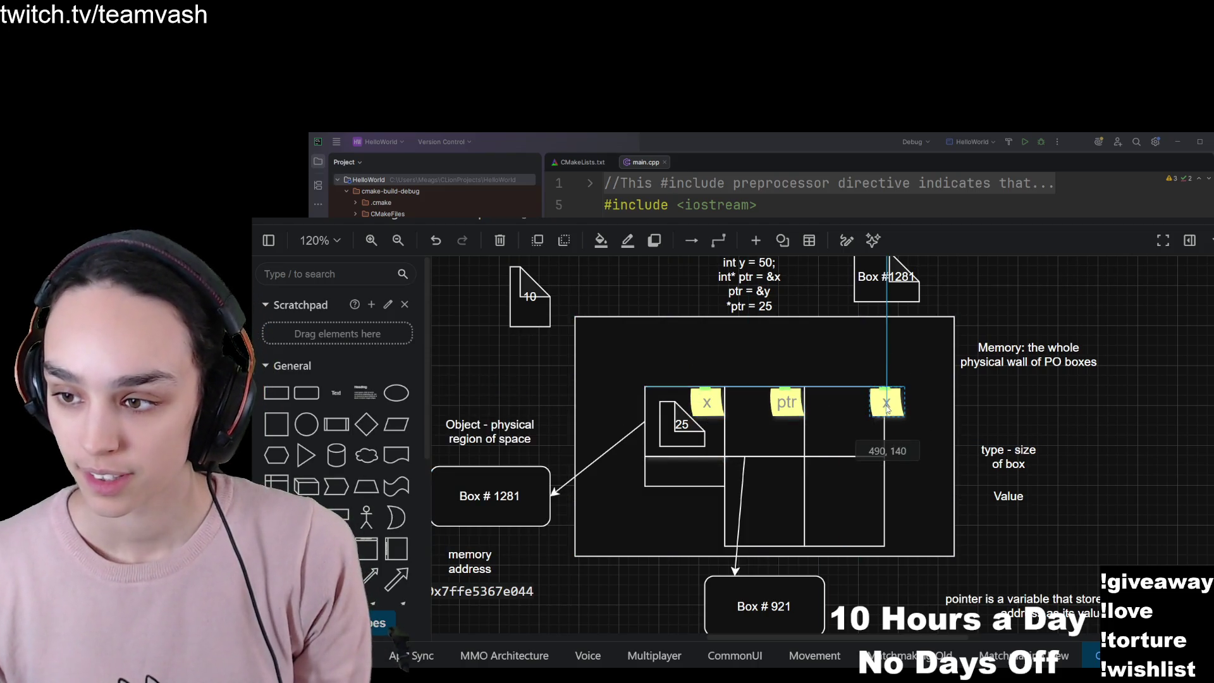
{"action": "double_click", "coordinate": [887, 402]}
{"action": "type", "text": "y"}
{"action": "left_click", "coordinate": [1029, 354]}
{"action": "mouse_move", "coordinate": [887, 279]}
{"action": "left_mouse_down"}
{"action": "mouse_move", "coordinate": [885, 348]}
{"action": "mouse_move", "coordinate": [766, 423]}
{"action": "left_mouse_up"}
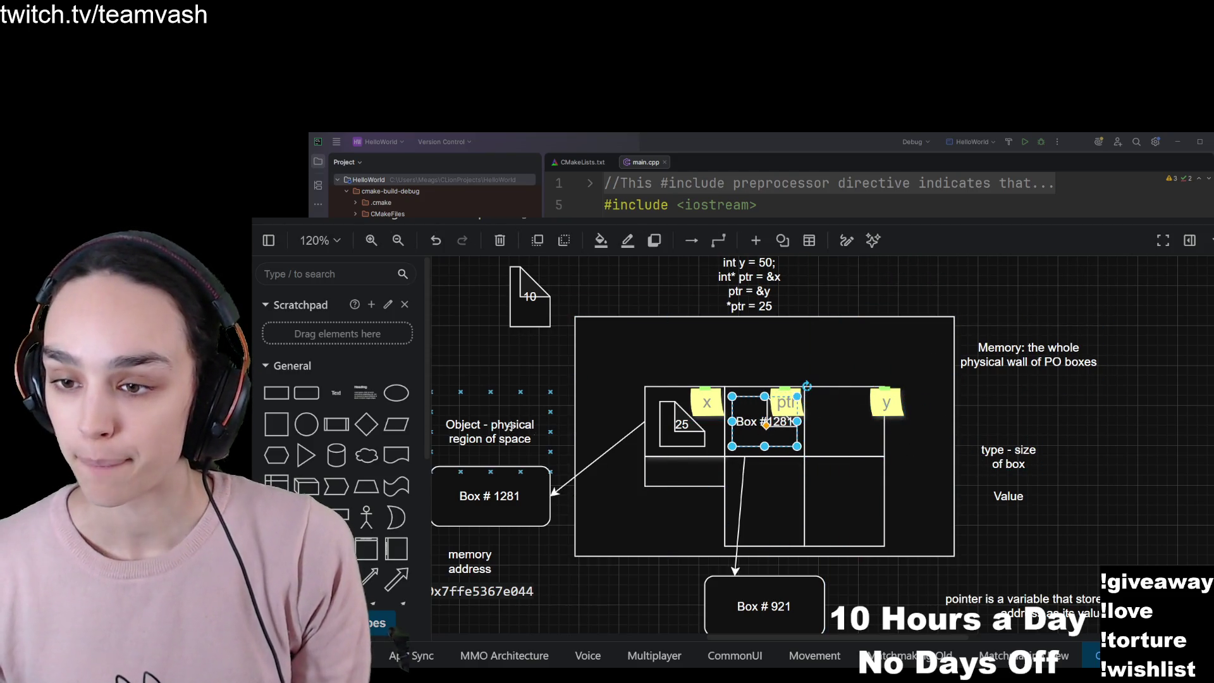
Copy the 10 note into y's cell and change its value to 50.
{"action": "scroll", "coordinate": [366, 498], "scroll_direction": "down", "scroll_amount": 2}
{"action": "left_click", "coordinate": [530, 297]}
{"action": "mouse_move", "coordinate": [530, 297]}
{"action": "left_mouse_down"}
{"action": "mouse_move", "coordinate": [650, 376]}
{"action": "mouse_move", "coordinate": [845, 432]}
{"action": "left_mouse_up"}
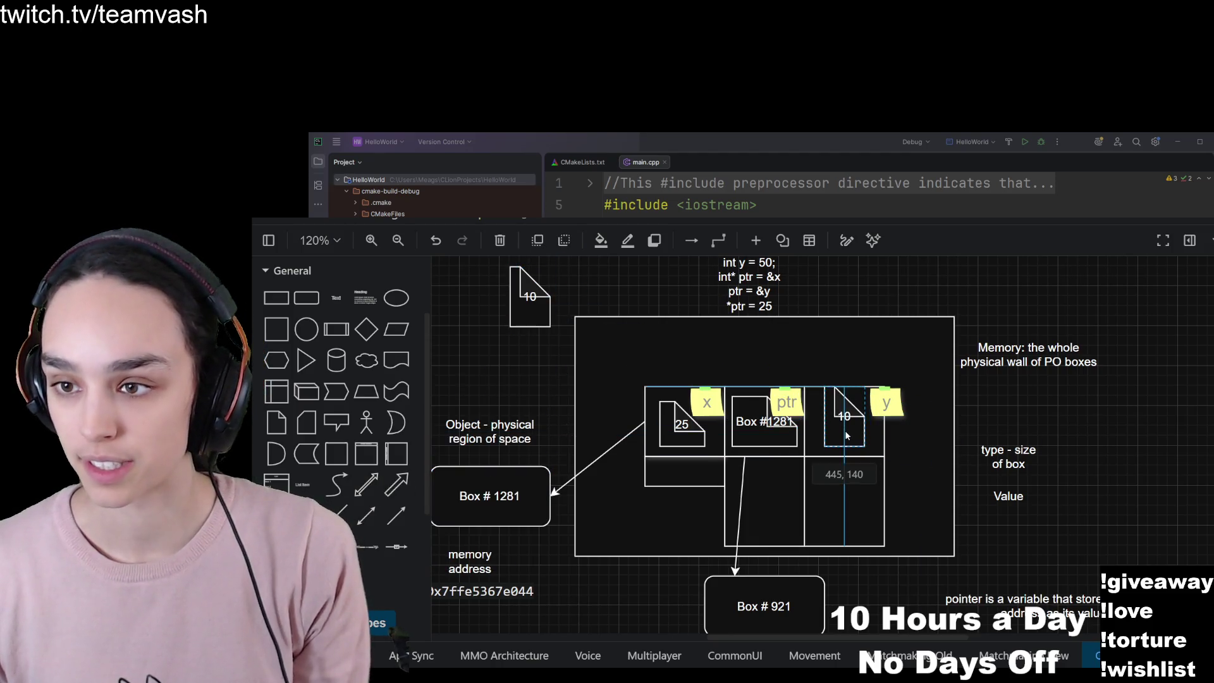
{"action": "double_click", "coordinate": [846, 433]}
{"action": "type", "text": "50"}
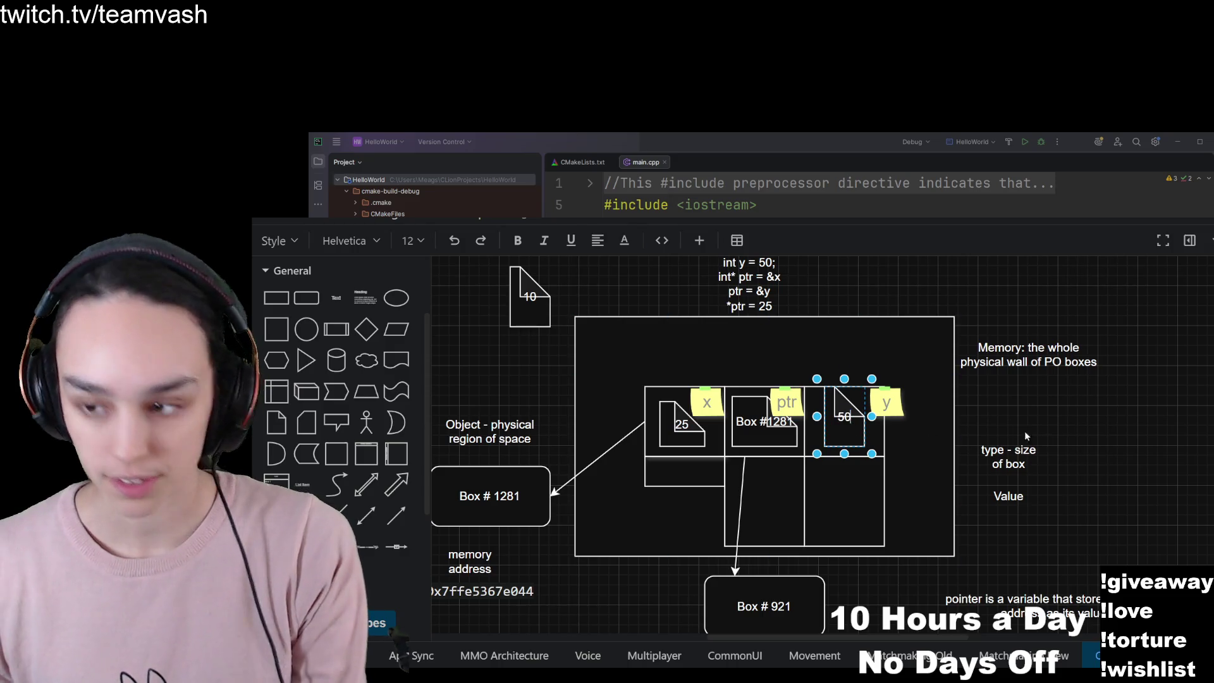
{"action": "key", "text": "Escape"}
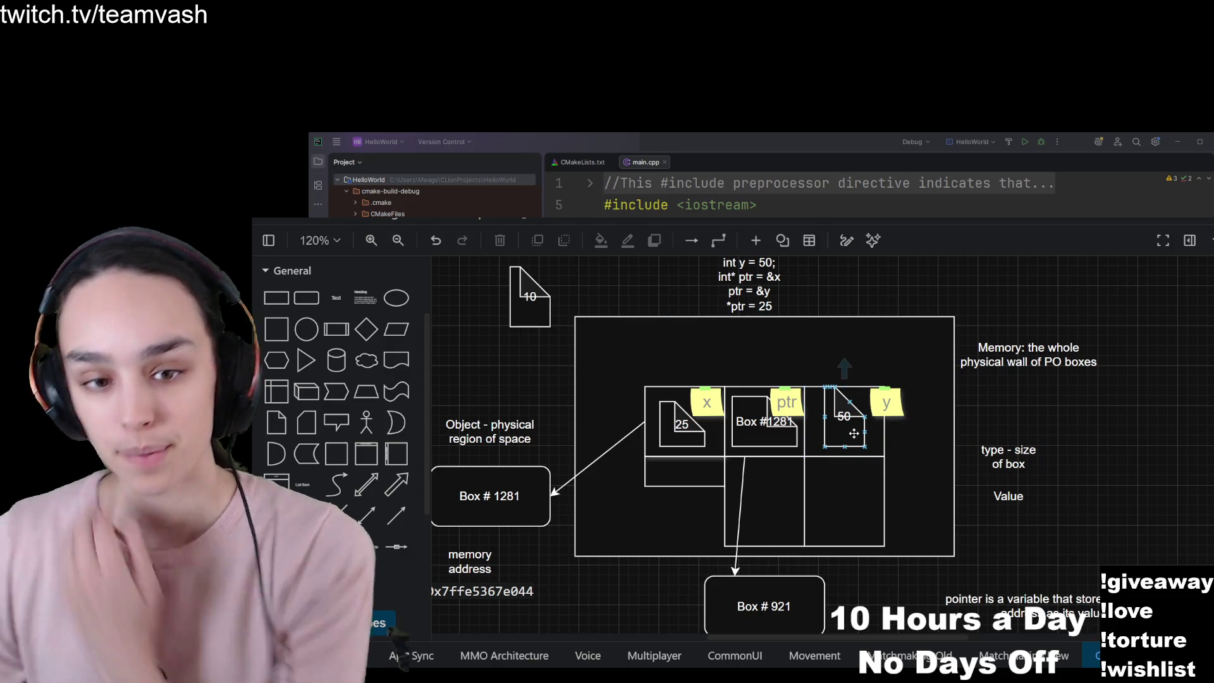
Duplicate the Box # 921 rectangle and start editing the copy's label.
{"action": "scroll", "coordinate": [852, 445], "scroll_direction": "down", "scroll_amount": 1}
{"action": "mouse_move", "coordinate": [743, 552]}
{"action": "left_mouse_down"}
{"action": "mouse_move", "coordinate": [794, 626]}
{"action": "mouse_move", "coordinate": [899, 581]}
{"action": "left_mouse_up"}
{"action": "double_click", "coordinate": [899, 582]}
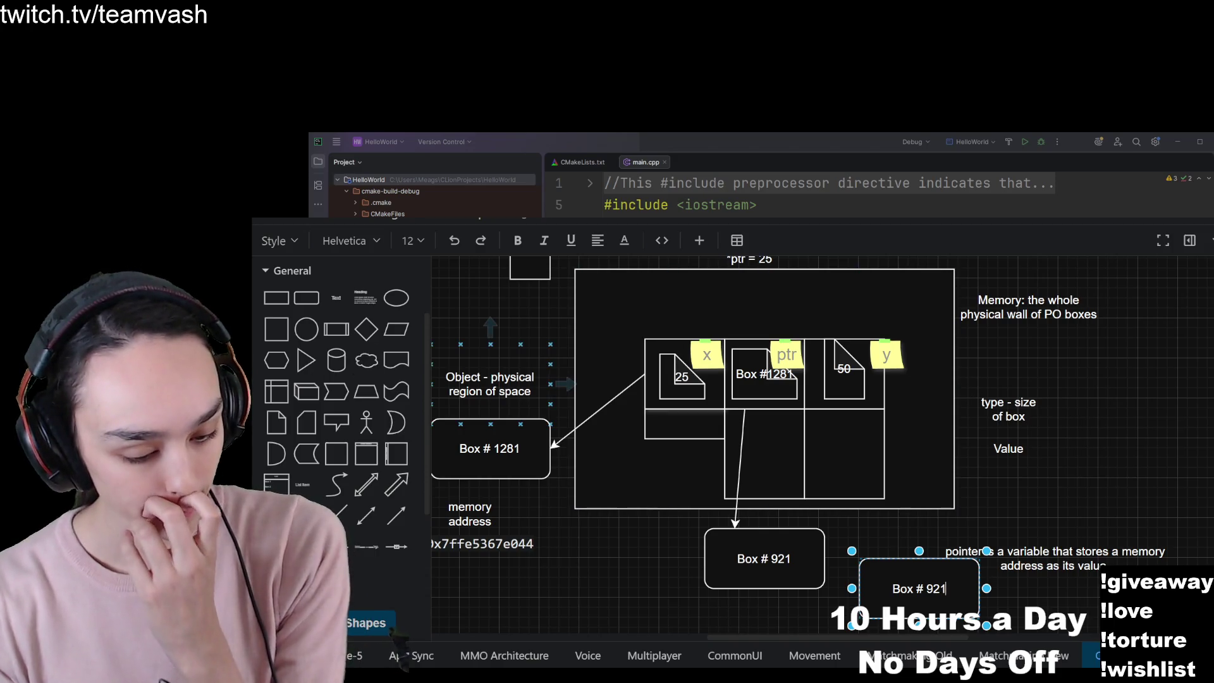
Relabel the copied rectangle 'Box # 123' and move the pointer definition text aside.
{"action": "key", "text": "BackSpace"}
{"action": "key", "text": "BackSpace"}
{"action": "key", "text": "BackSpace"}
{"action": "type", "text": "123"}
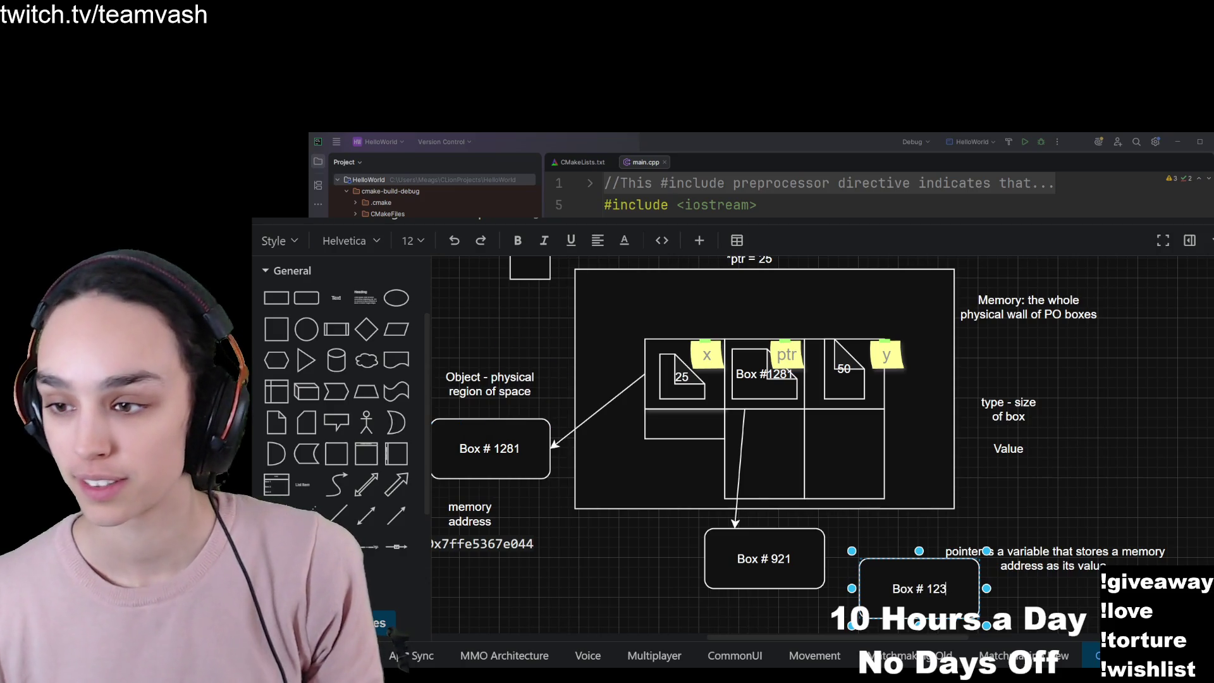
{"action": "left_click_drag", "start_coordinate": [1055, 558], "coordinate": [1124, 508]}
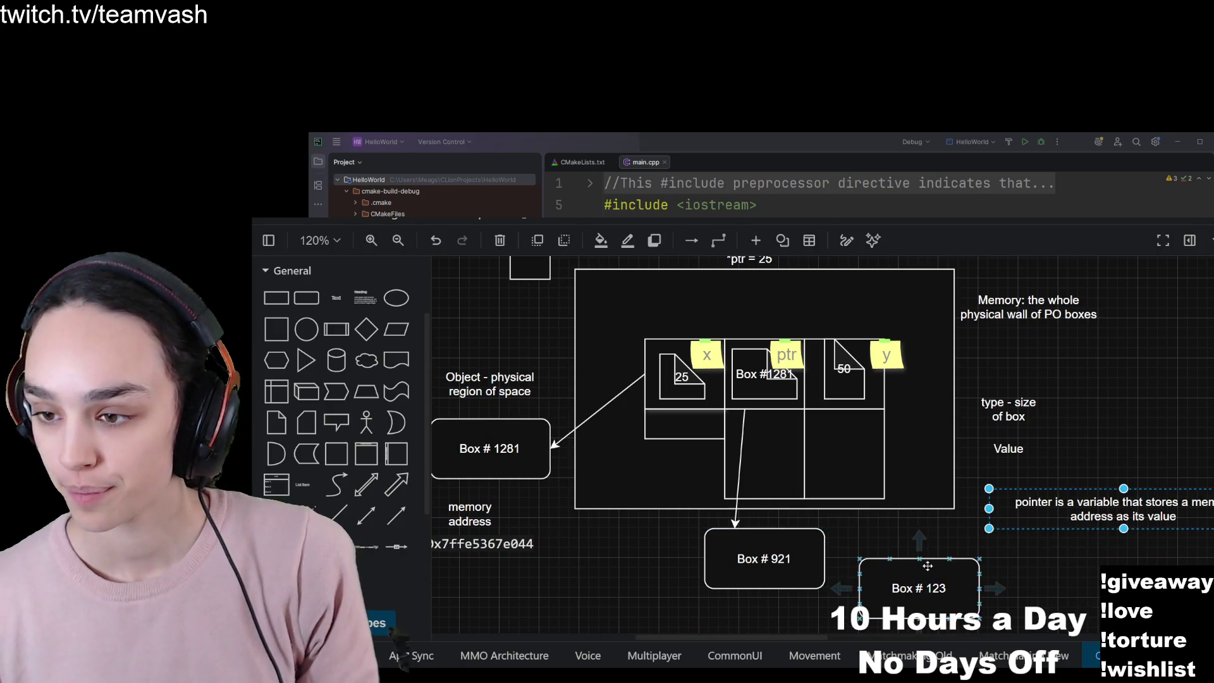
Connect y's memory cell to Box # 123 with a new line.
{"action": "left_click", "coordinate": [390, 534]}
{"action": "mouse_move", "coordinate": [699, 582]}
{"action": "left_mouse_down"}
{"action": "mouse_move", "coordinate": [816, 468]}
{"action": "mouse_move", "coordinate": [864, 392]}
{"action": "left_mouse_up"}
{"action": "mouse_move", "coordinate": [699, 581]}
{"action": "left_mouse_down"}
{"action": "mouse_move", "coordinate": [893, 555]}
{"action": "mouse_move", "coordinate": [890, 544]}
{"action": "left_mouse_up"}
{"action": "left_click", "coordinate": [838, 354]}
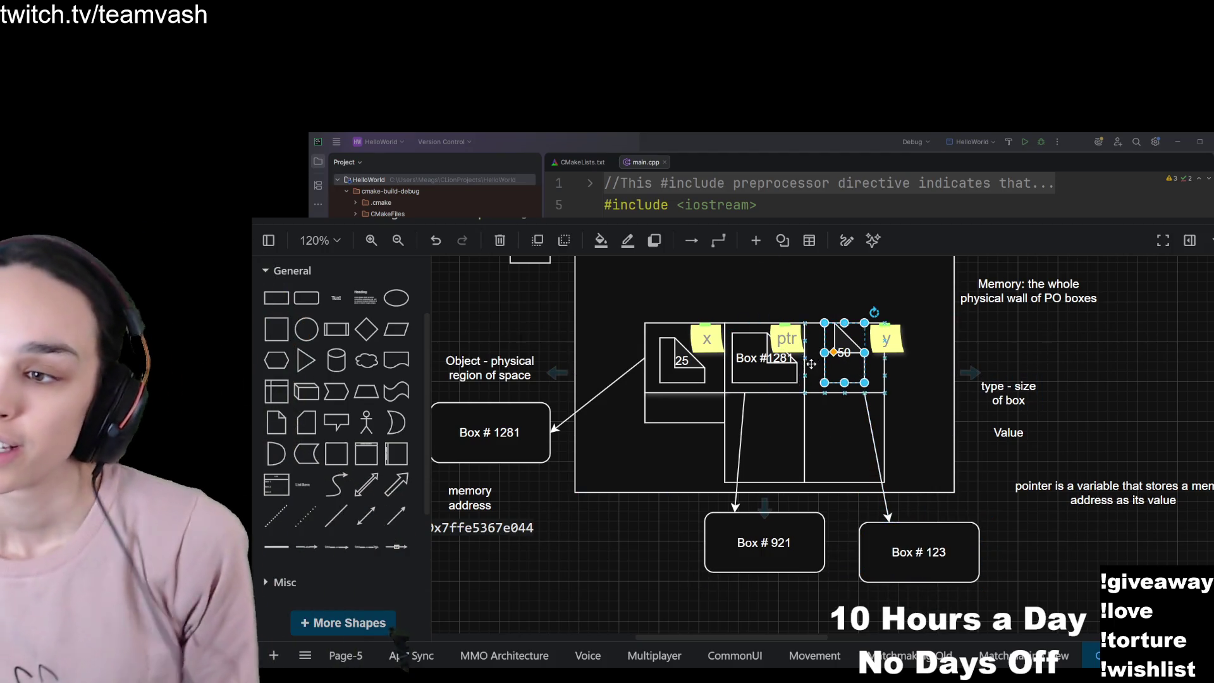
{"action": "left_click", "coordinate": [815, 356]}
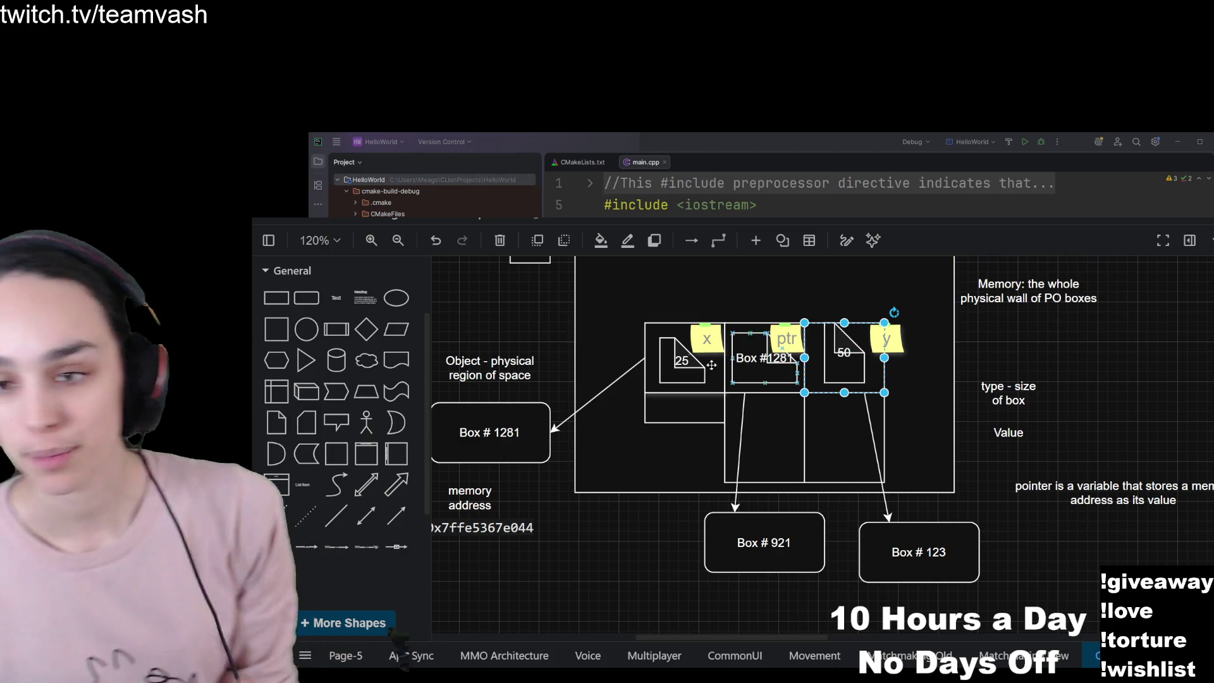
{"action": "mouse_move", "coordinate": [365, 367]}
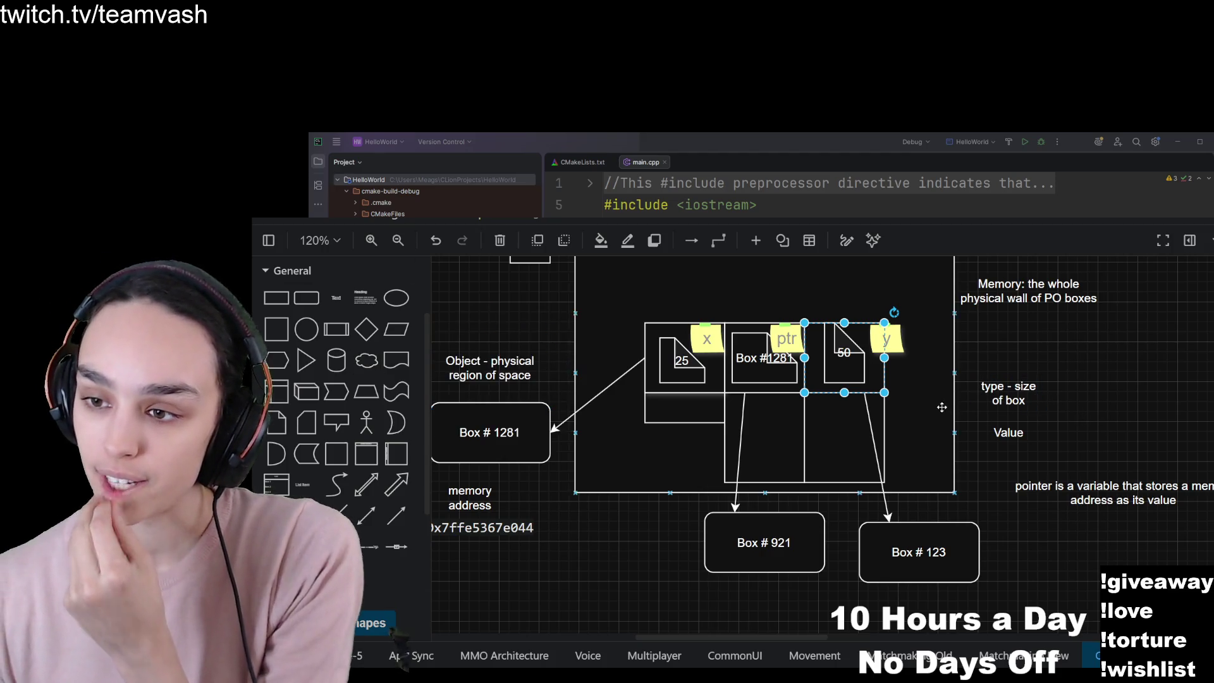
{"action": "key", "text": "Escape"}
{"action": "mouse_move", "coordinate": [845, 320]}
{"action": "left_mouse_down"}
{"action": "mouse_move", "coordinate": [846, 282]}
{"action": "mouse_move", "coordinate": [852, 303]}
{"action": "left_mouse_up"}
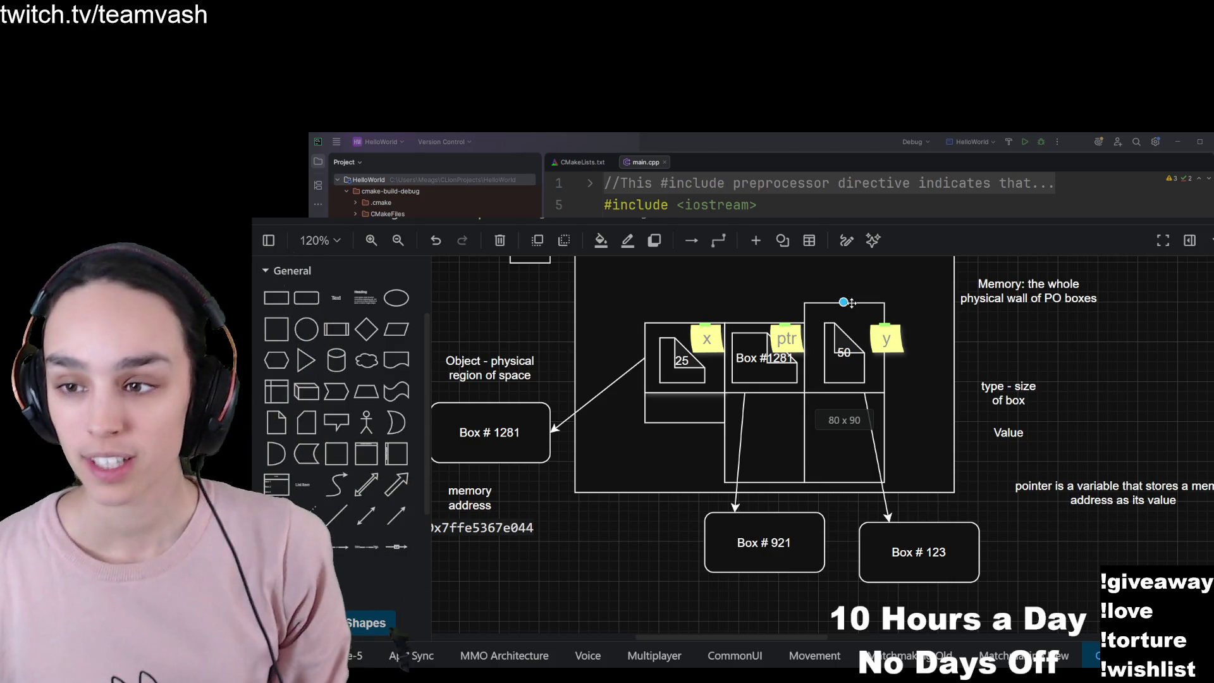
{"action": "left_click_drag", "start_coordinate": [845, 302], "coordinate": [846, 304]}
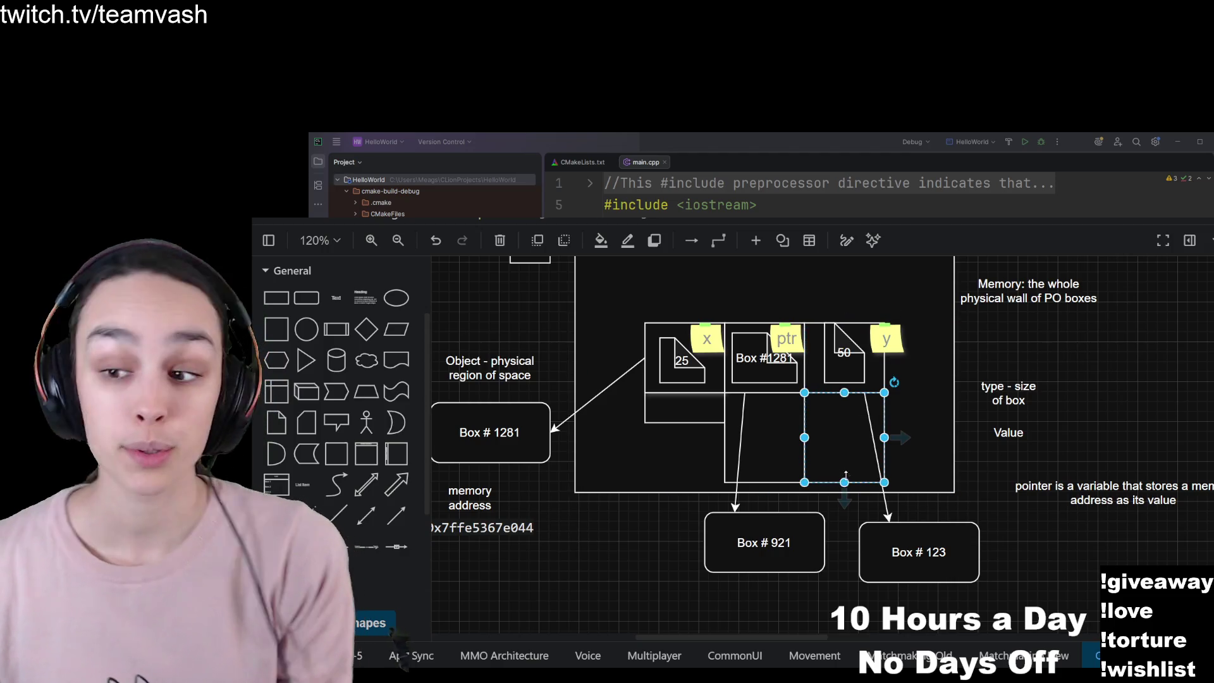
{"action": "mouse_move", "coordinate": [844, 483]}
{"action": "left_mouse_down"}
{"action": "mouse_move", "coordinate": [844, 592]}
{"action": "mouse_move", "coordinate": [844, 483]}
{"action": "left_mouse_up"}
{"action": "left_click", "coordinate": [853, 363]}
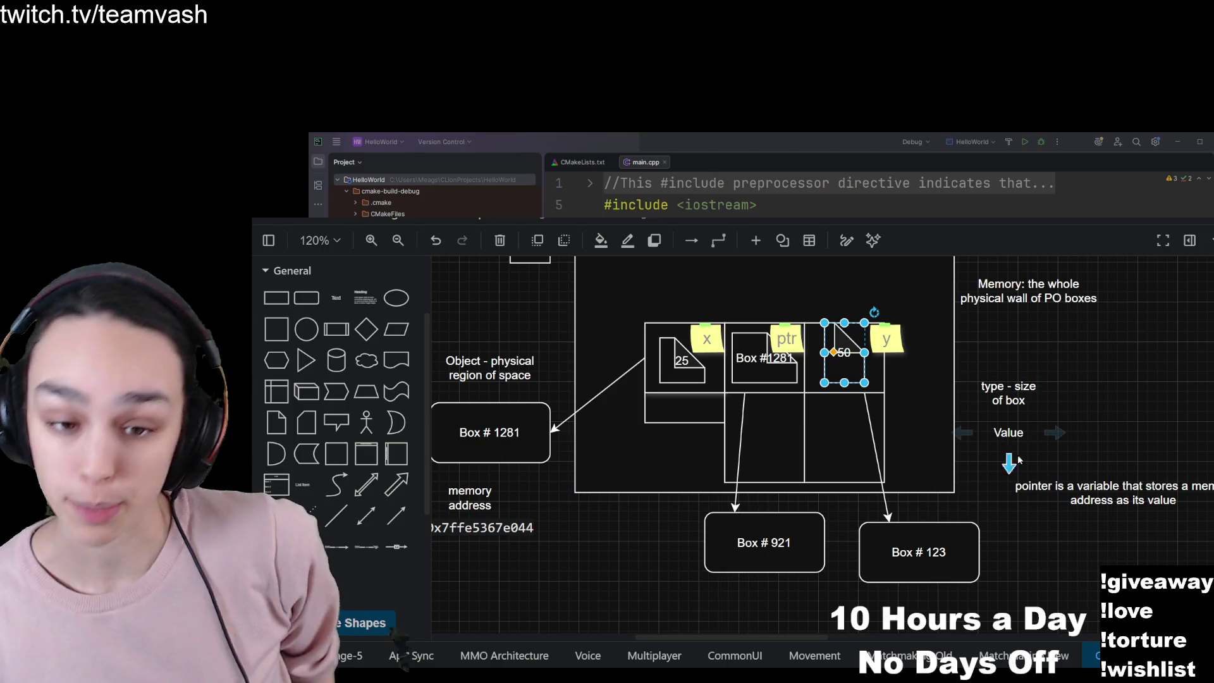
{"action": "left_click", "coordinate": [887, 340]}
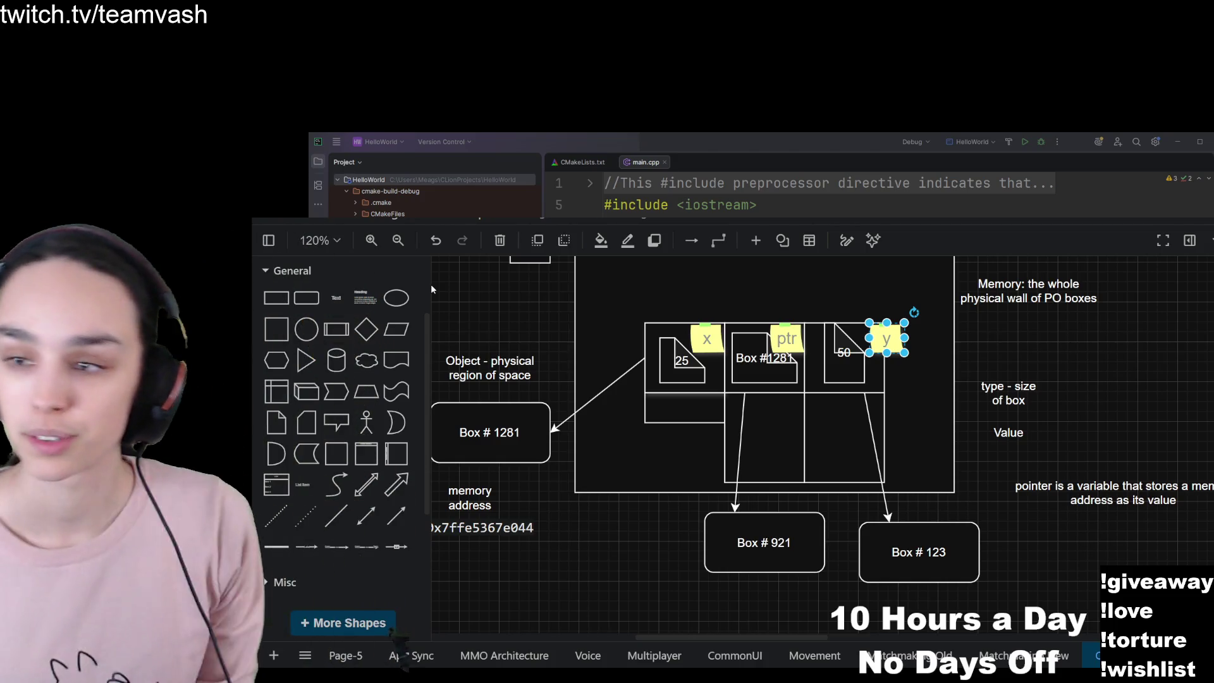
{"action": "left_click", "coordinate": [815, 374]}
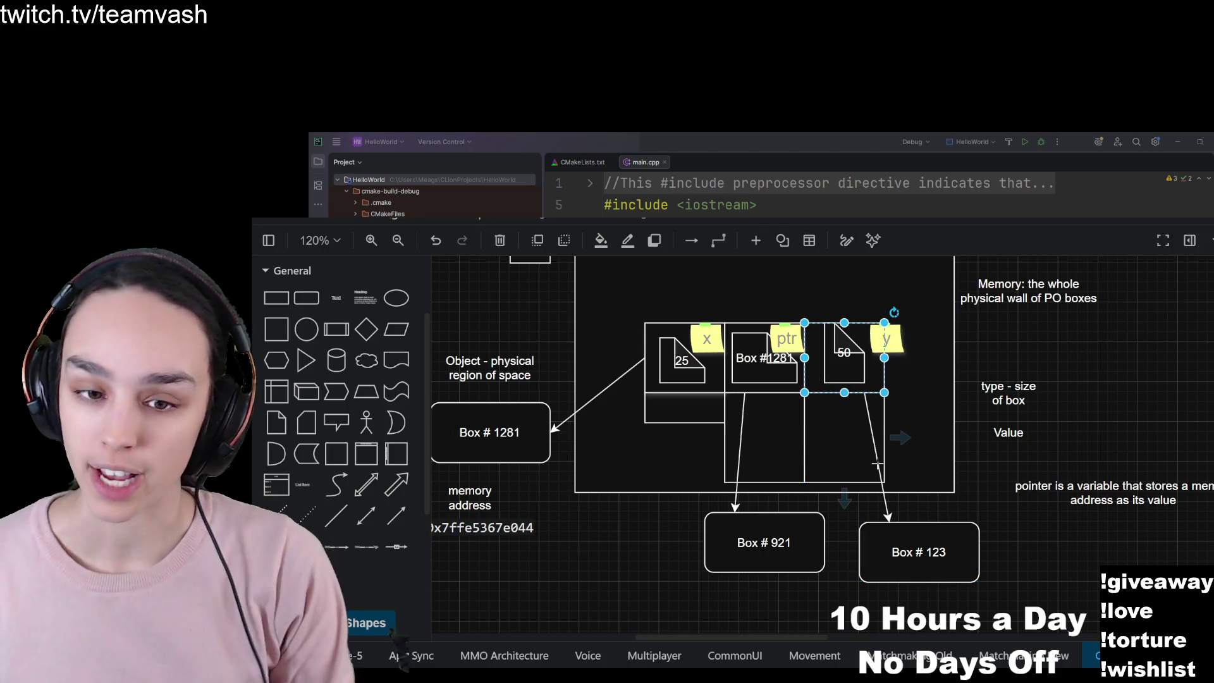
{"action": "left_click", "coordinate": [916, 564]}
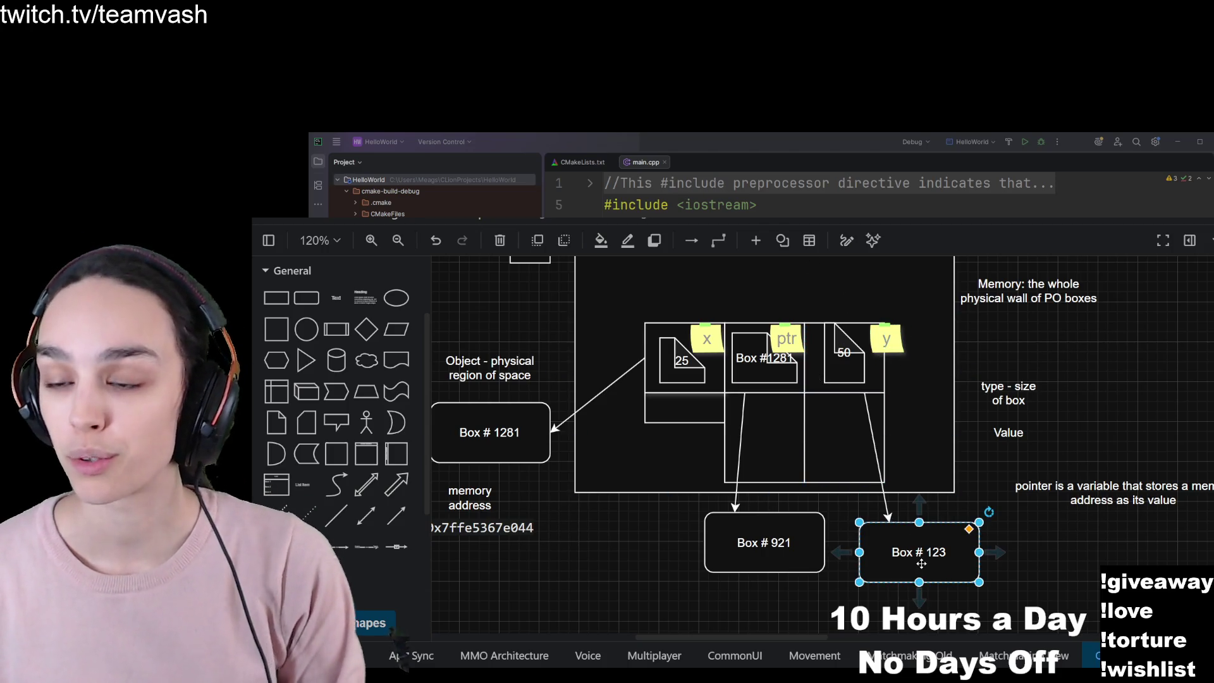
{"action": "scroll", "coordinate": [917, 558], "scroll_direction": "up", "scroll_amount": 2}
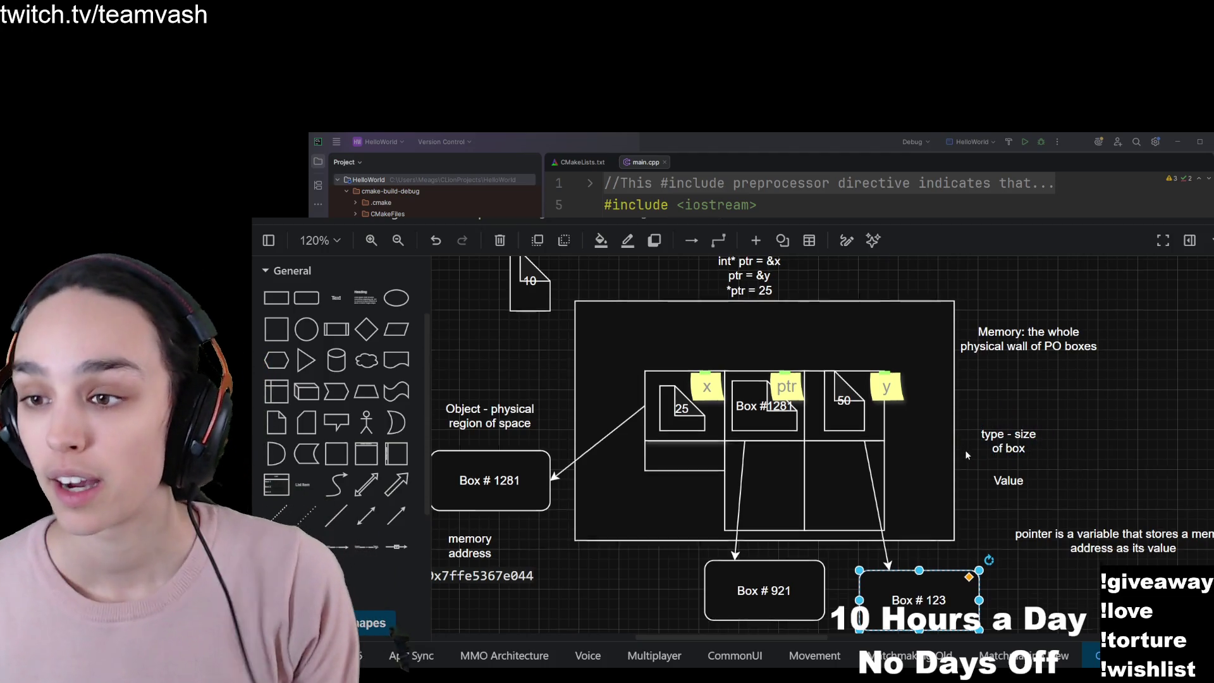
{"action": "scroll", "coordinate": [965, 449], "scroll_direction": "up", "scroll_amount": 2}
{"action": "scroll", "coordinate": [854, 412], "scroll_direction": "up", "scroll_amount": 2}
{"action": "left_click", "coordinate": [757, 376]}
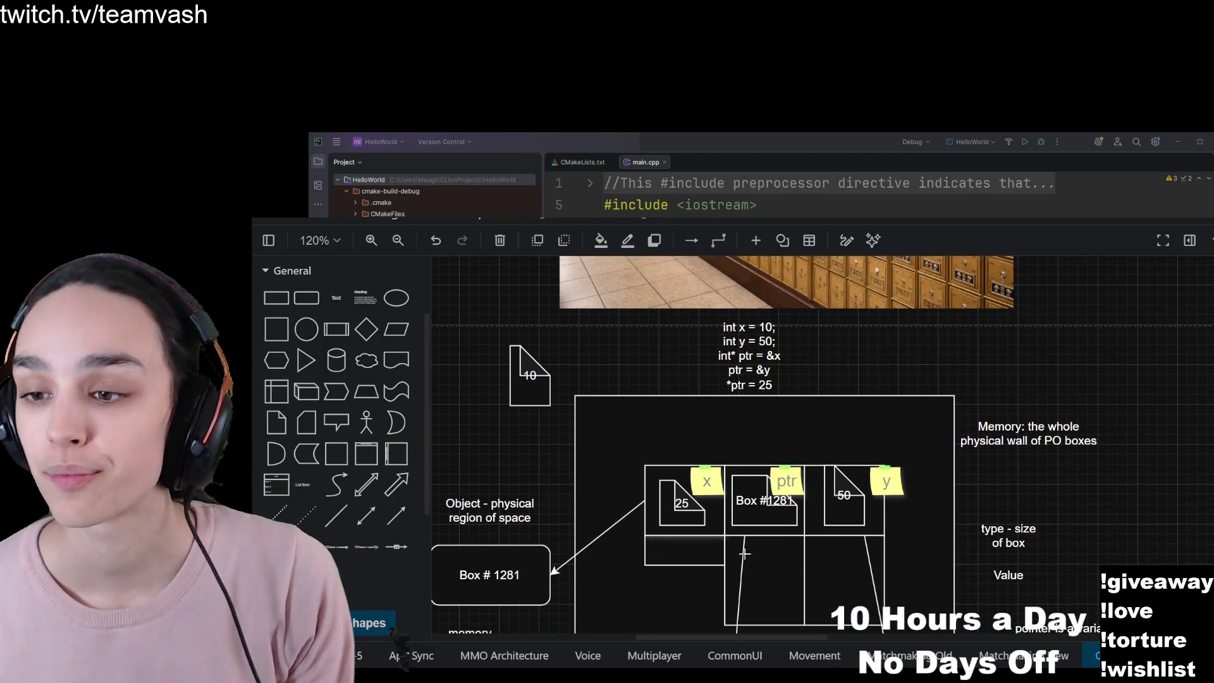
{"action": "left_click", "coordinate": [644, 356]}
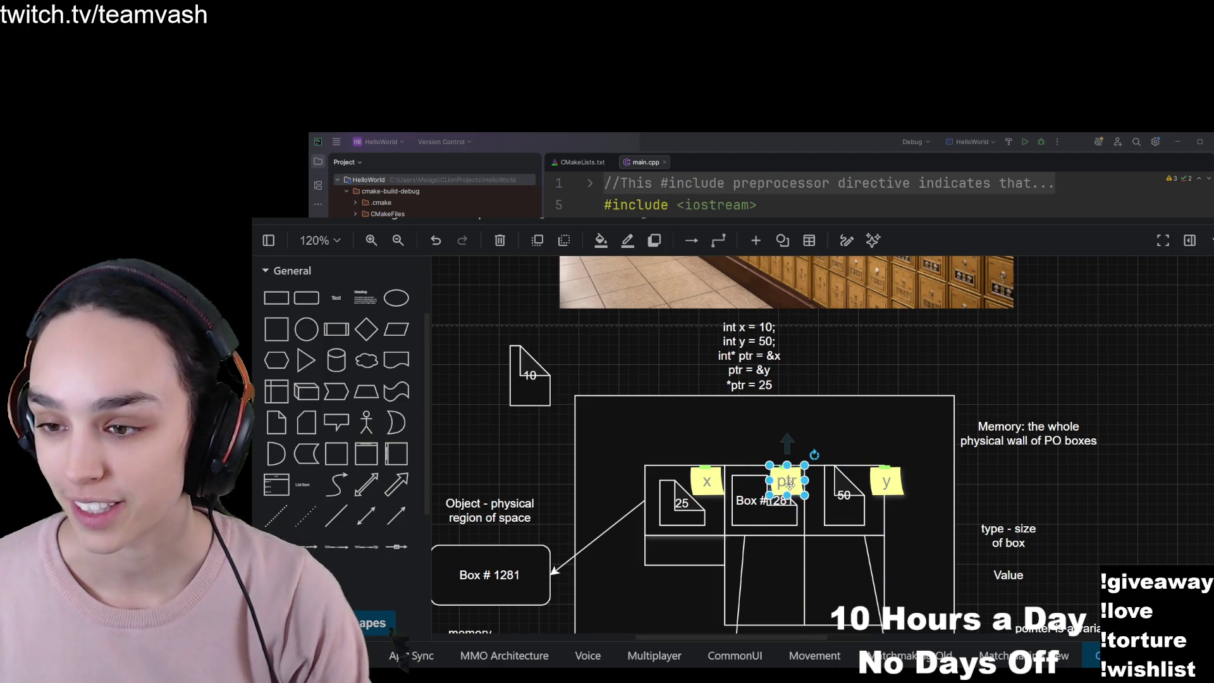
{"action": "left_click", "coordinate": [745, 509]}
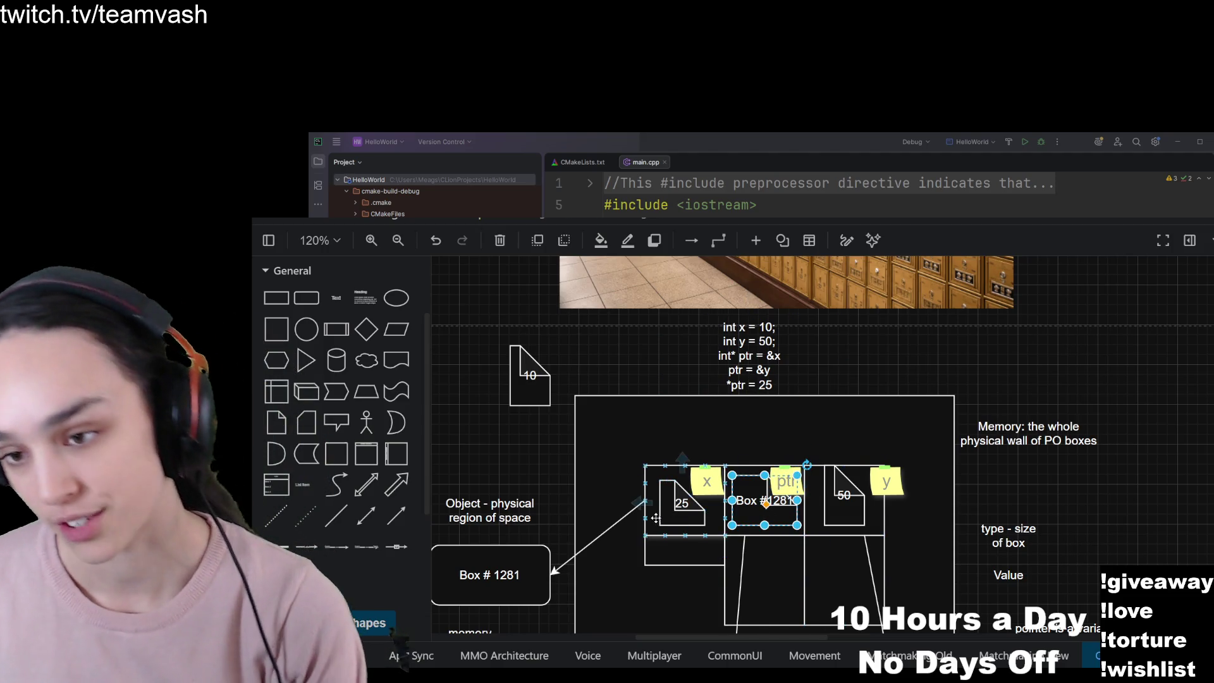
{"action": "left_click", "coordinate": [655, 517]}
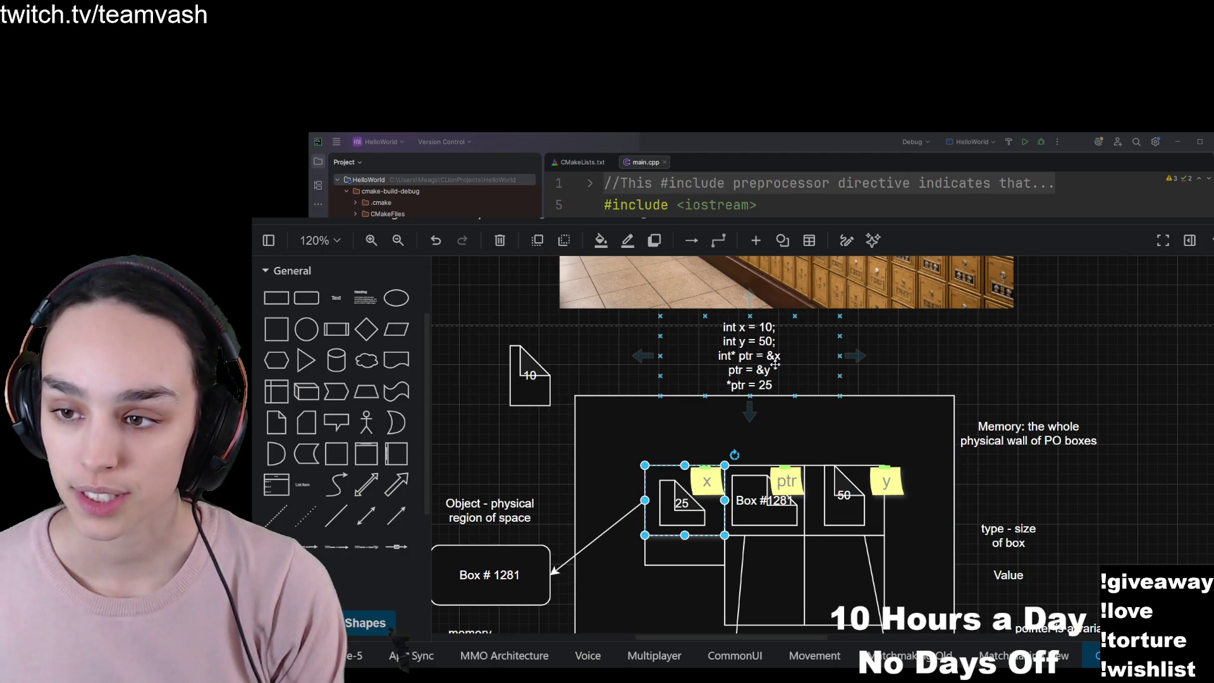
{"action": "left_click", "coordinate": [531, 557]}
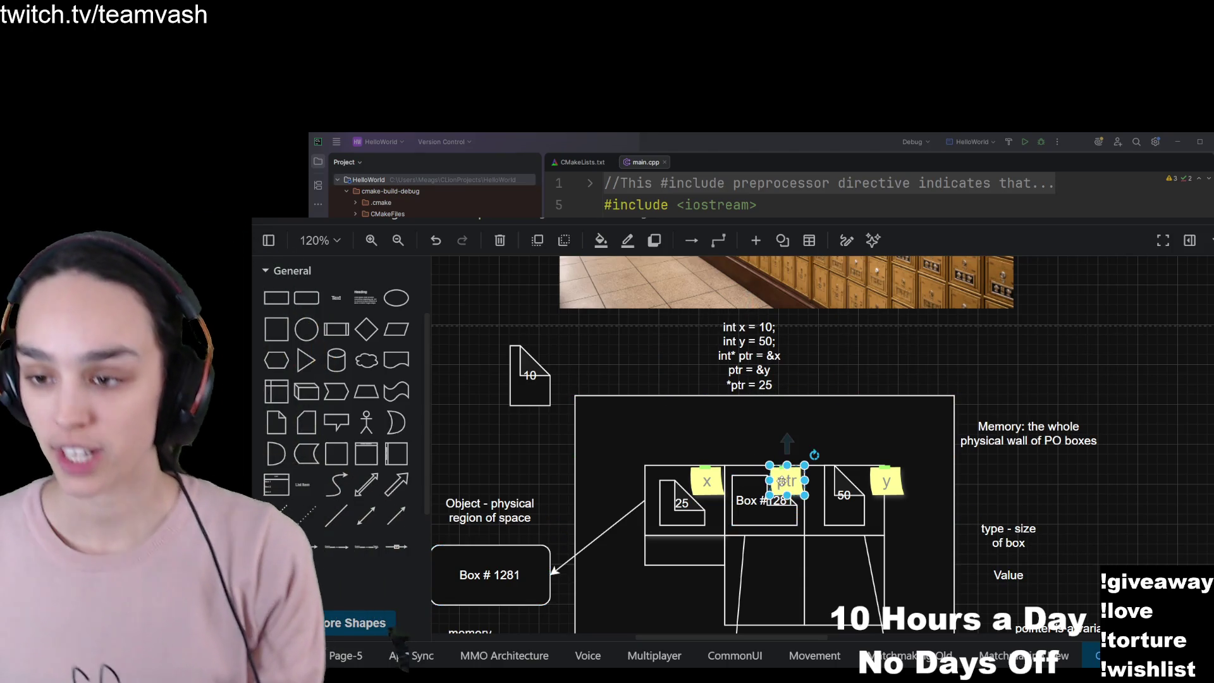
{"action": "scroll", "coordinate": [794, 521], "scroll_direction": "up", "scroll_amount": 3}
{"action": "scroll", "coordinate": [794, 521], "scroll_direction": "up", "scroll_amount": 1}
{"action": "left_click", "coordinate": [765, 457]}
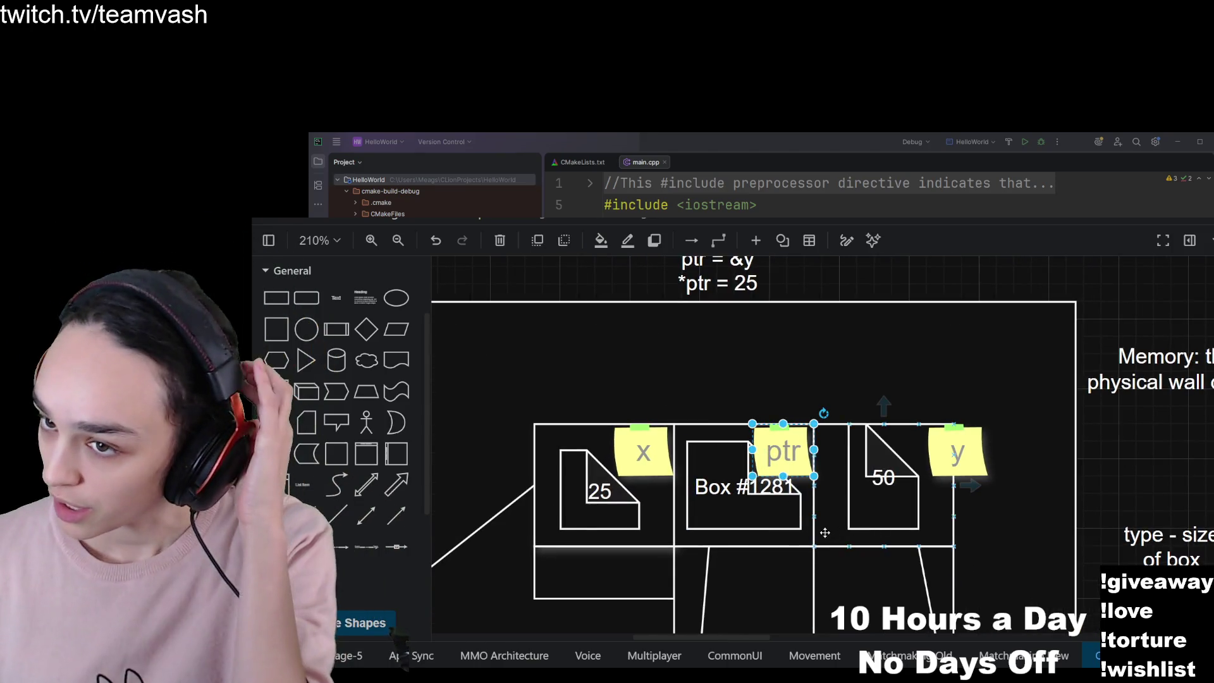
{"action": "scroll", "coordinate": [813, 522], "scroll_direction": "down", "scroll_amount": 2}
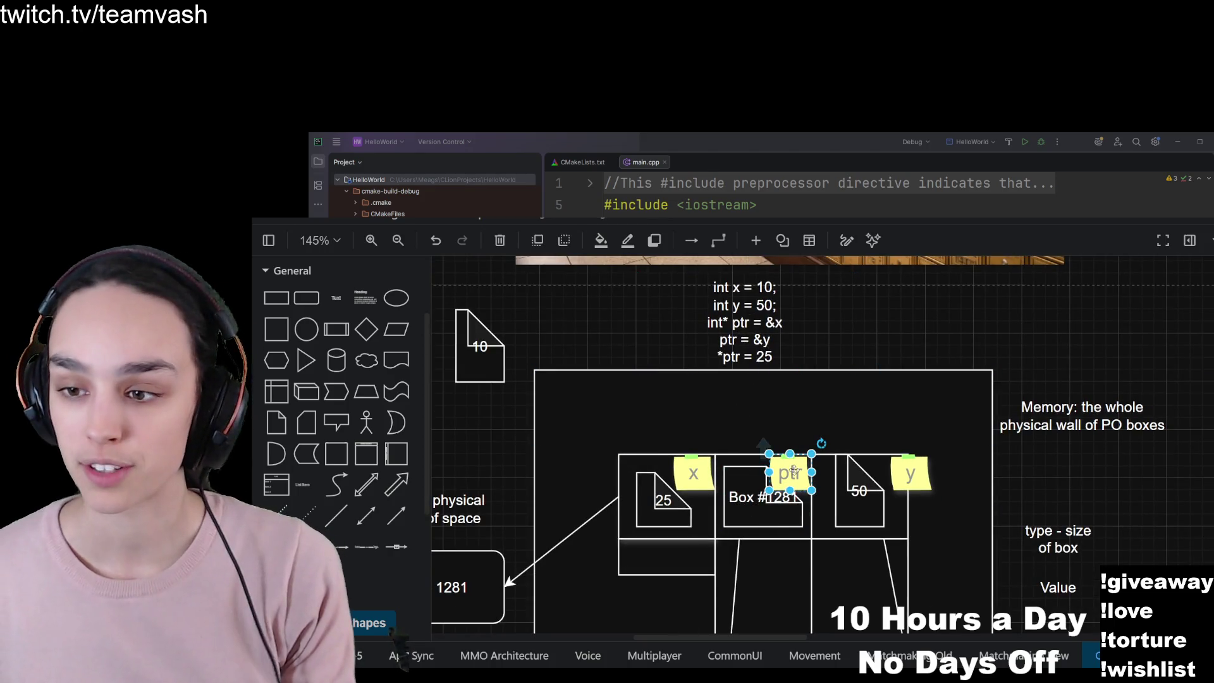
{"action": "mouse_move", "coordinate": [784, 490]}
{"action": "left_mouse_down"}
{"action": "mouse_move", "coordinate": [798, 479]}
{"action": "mouse_move", "coordinate": [786, 491]}
{"action": "left_mouse_up"}
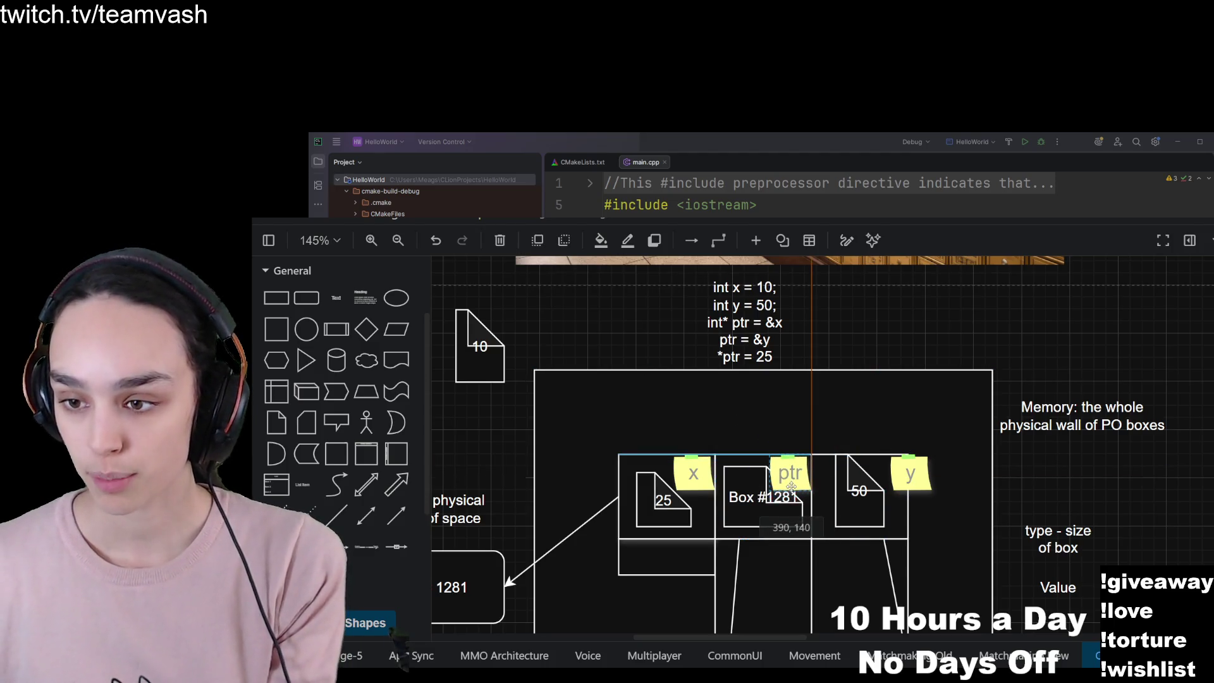
{"action": "left_click", "coordinate": [749, 512]}
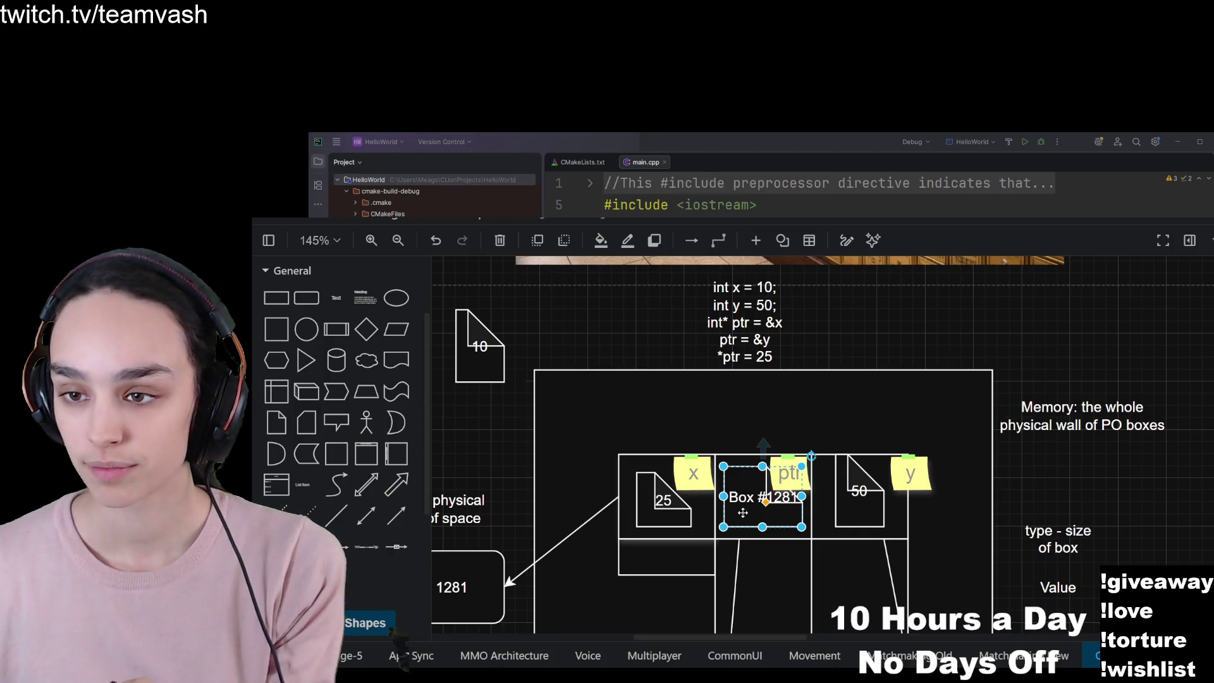
{"action": "mouse_move", "coordinate": [743, 513]}
{"action": "left_mouse_down"}
{"action": "mouse_move", "coordinate": [734, 510]}
{"action": "mouse_move", "coordinate": [749, 513]}
{"action": "mouse_move", "coordinate": [872, 342]}
{"action": "left_mouse_up"}
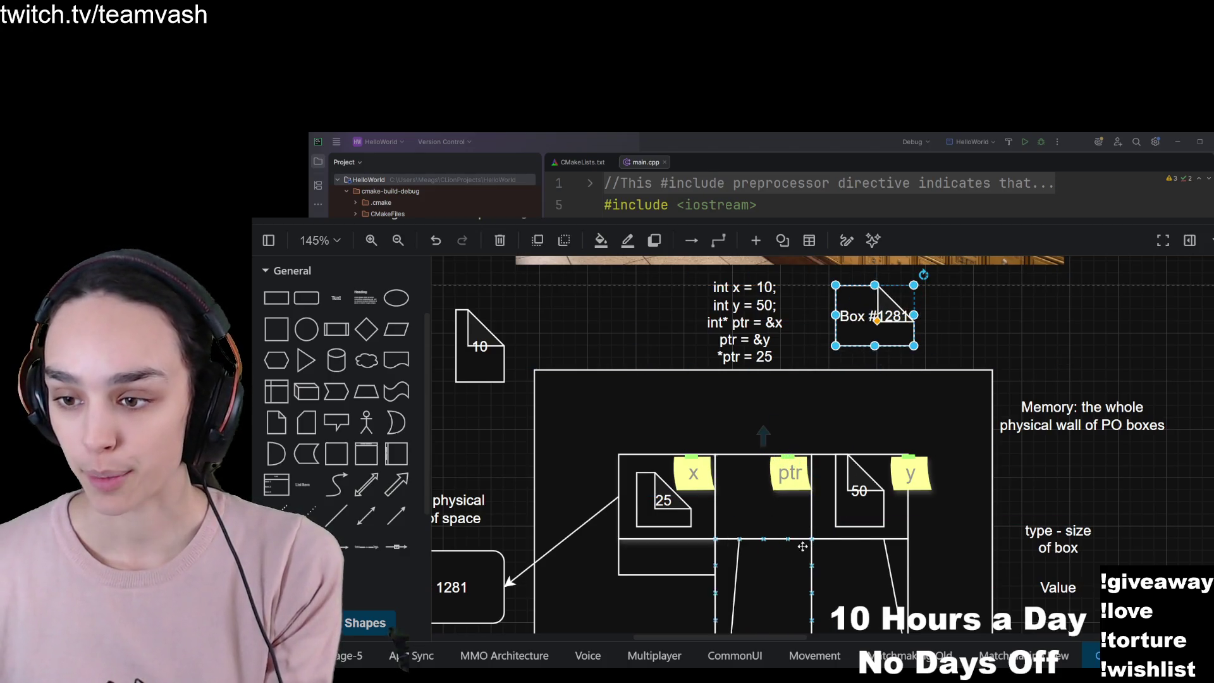
{"action": "scroll", "coordinate": [924, 593], "scroll_direction": "down", "scroll_amount": 3}
{"action": "left_click", "coordinate": [958, 558]}
{"action": "scroll", "coordinate": [905, 399], "scroll_direction": "up", "scroll_amount": 3}
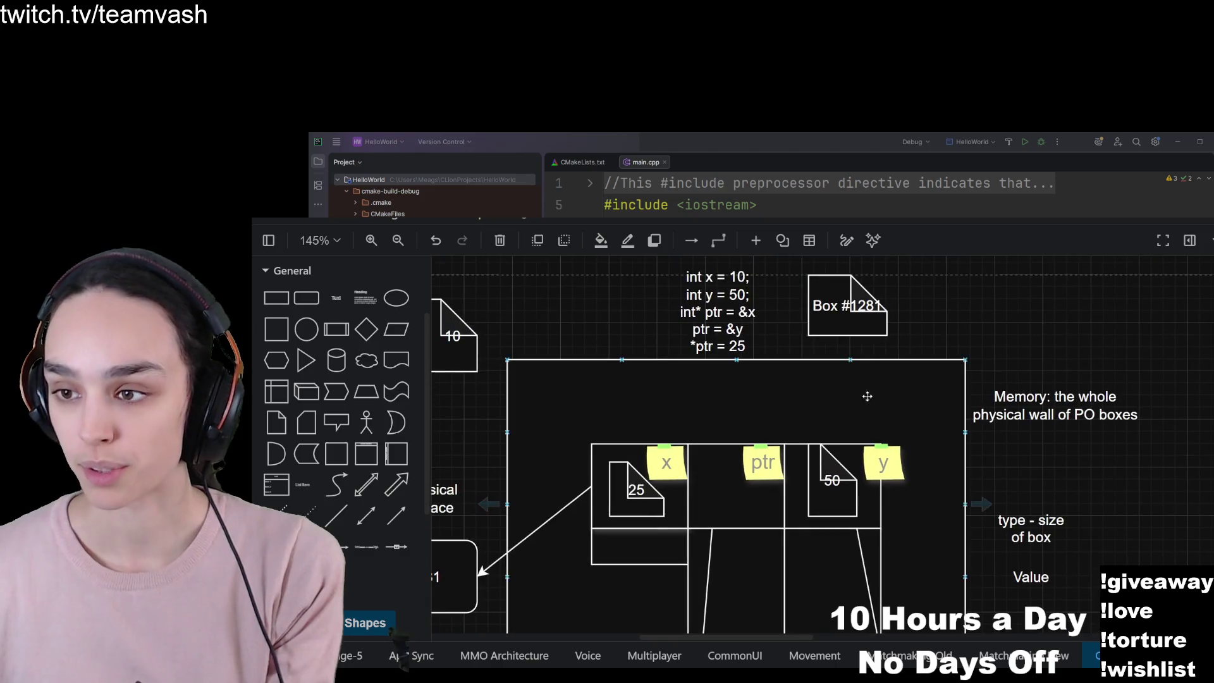
{"action": "left_click", "coordinate": [855, 318]}
{"action": "mouse_move", "coordinate": [857, 319]}
{"action": "left_mouse_down"}
{"action": "mouse_move", "coordinate": [791, 476]}
{"action": "mouse_move", "coordinate": [737, 502]}
{"action": "left_mouse_up"}
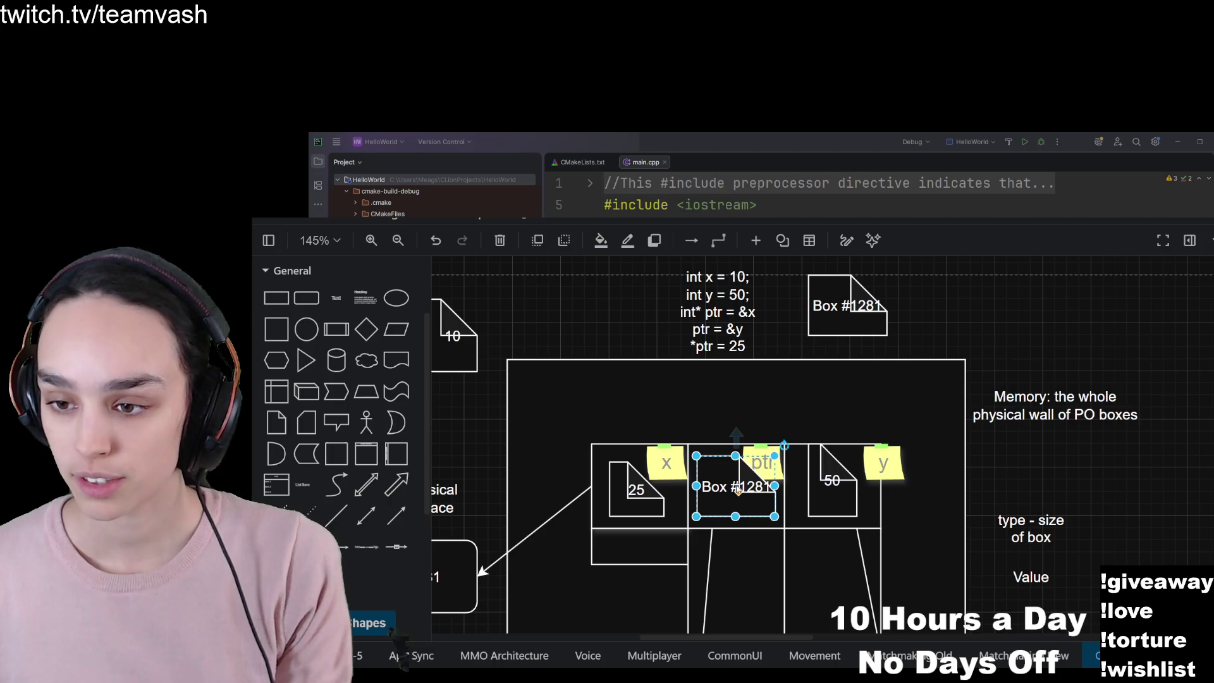
{"action": "double_click", "coordinate": [772, 488]}
{"action": "type", "text": "Box #12"}
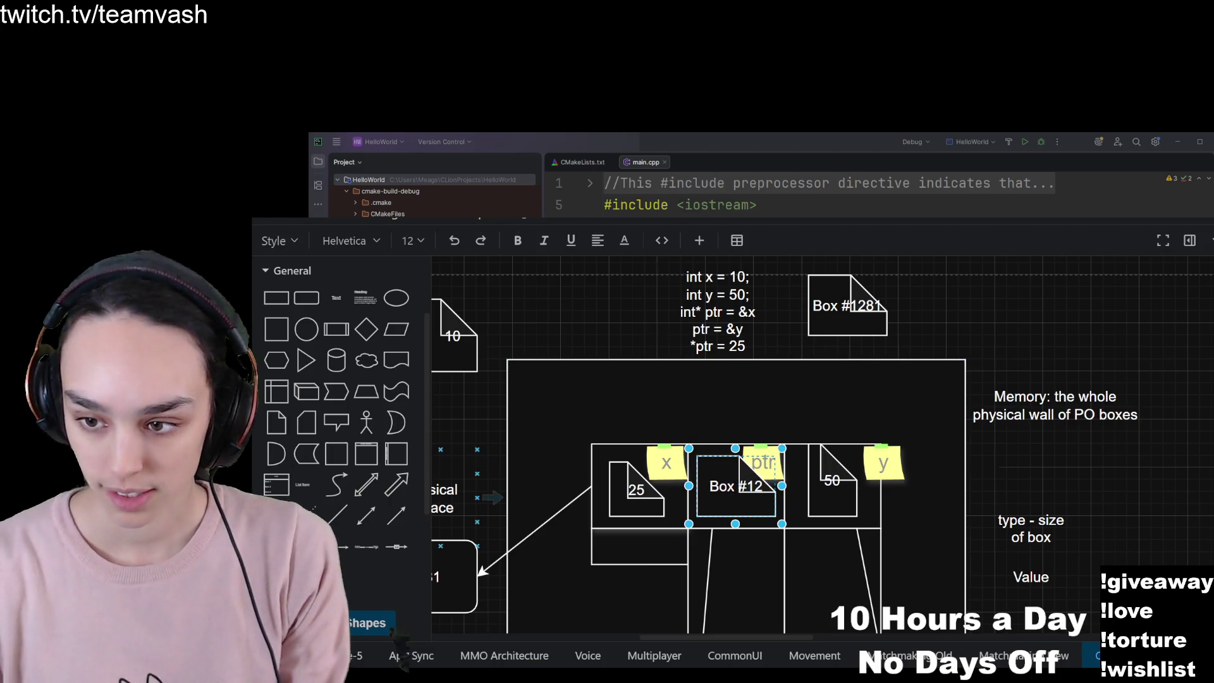
{"action": "type", "text": "3"}
{"action": "left_click", "coordinate": [706, 503]}
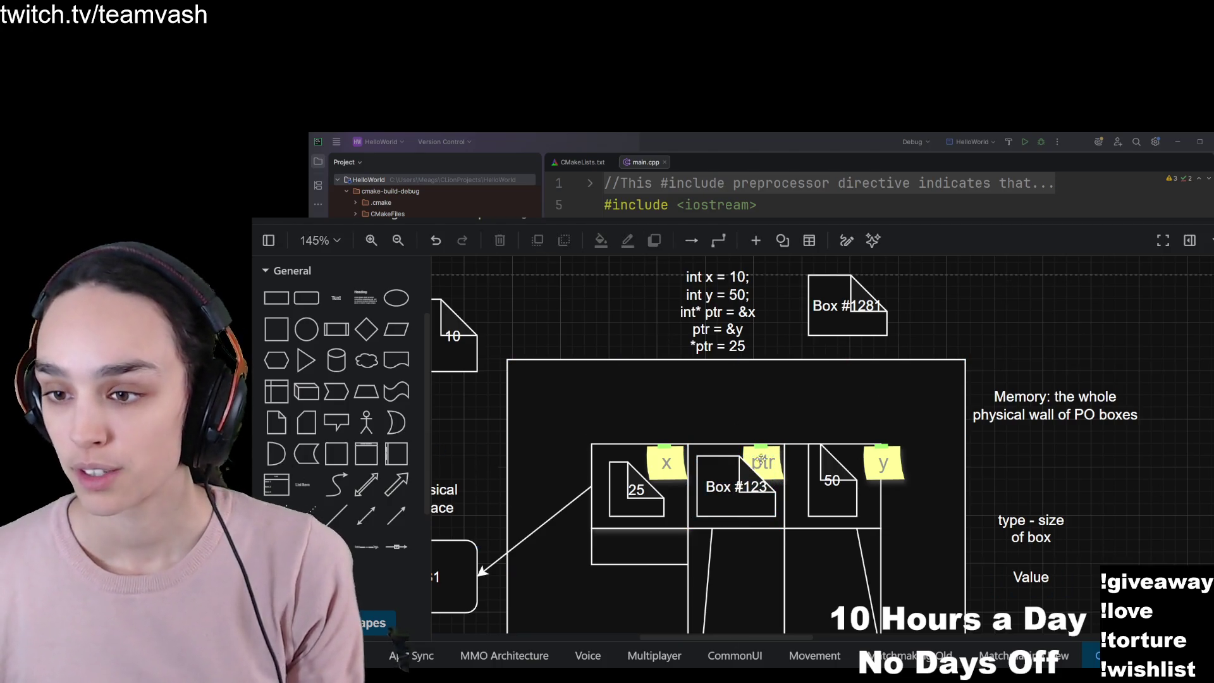
{"action": "scroll", "coordinate": [790, 506], "scroll_direction": "down", "scroll_amount": 3}
{"action": "left_click", "coordinate": [879, 520]}
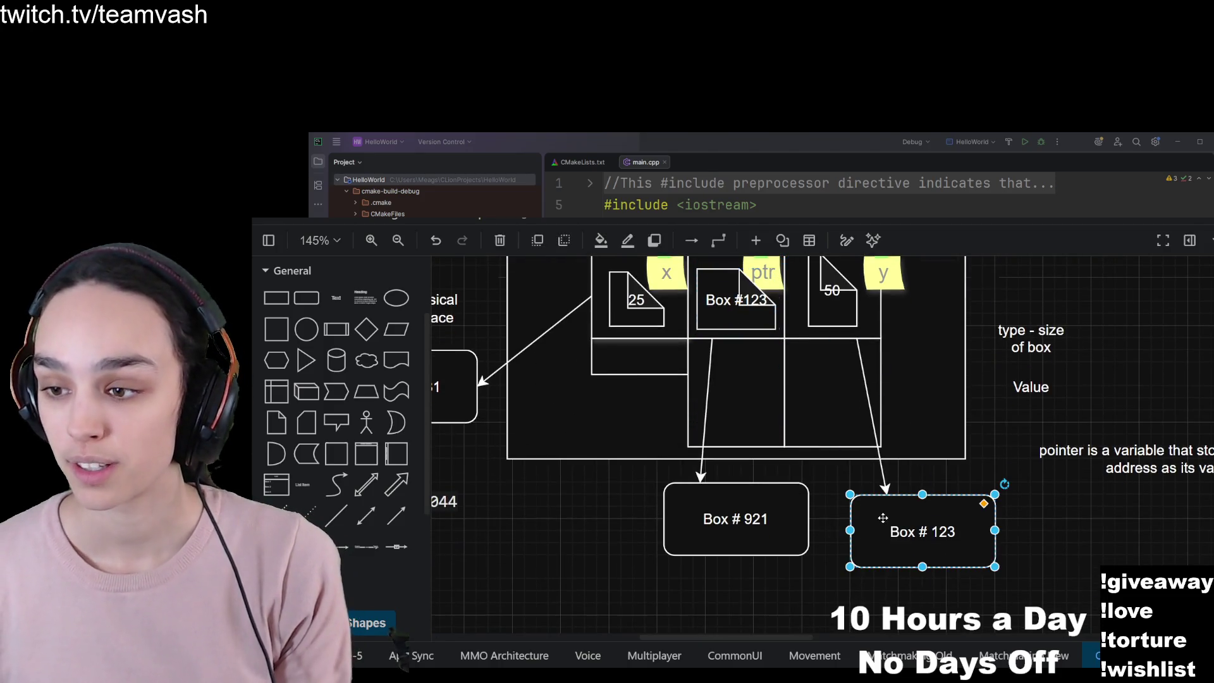
{"action": "scroll", "coordinate": [919, 440], "scroll_direction": "up", "scroll_amount": 3}
{"action": "left_click", "coordinate": [886, 417]}
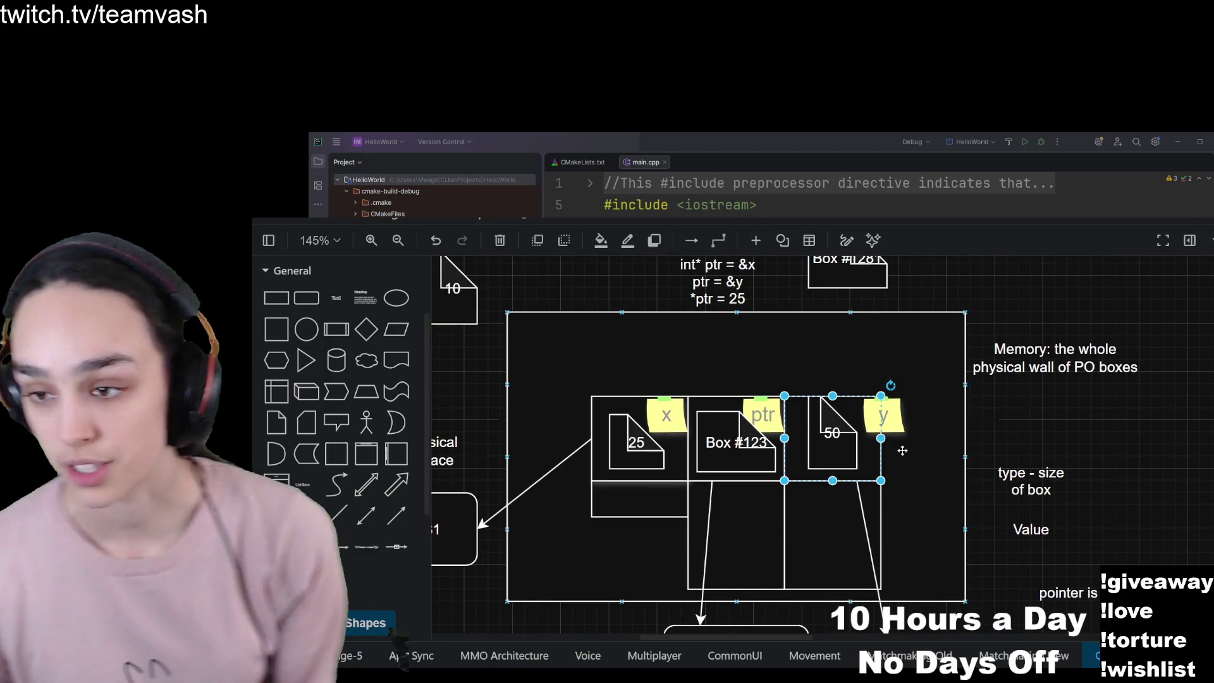
{"action": "scroll", "coordinate": [878, 417], "scroll_direction": "up", "scroll_amount": 1}
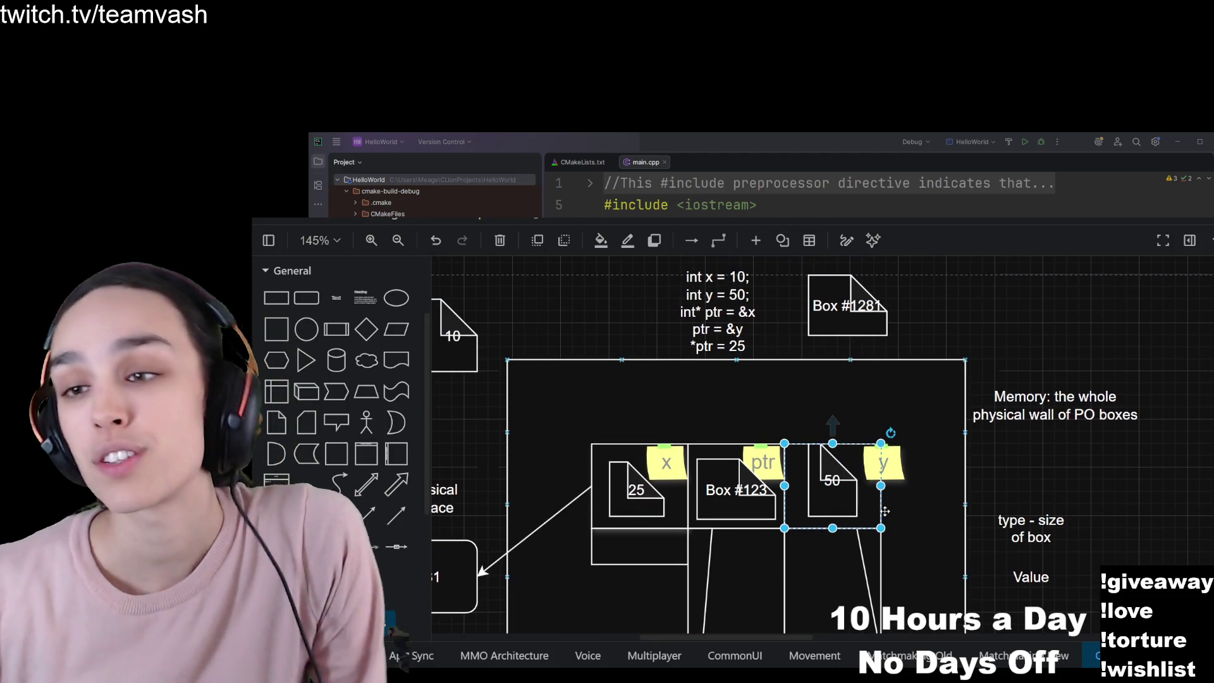
{"action": "left_click", "coordinate": [833, 465]}
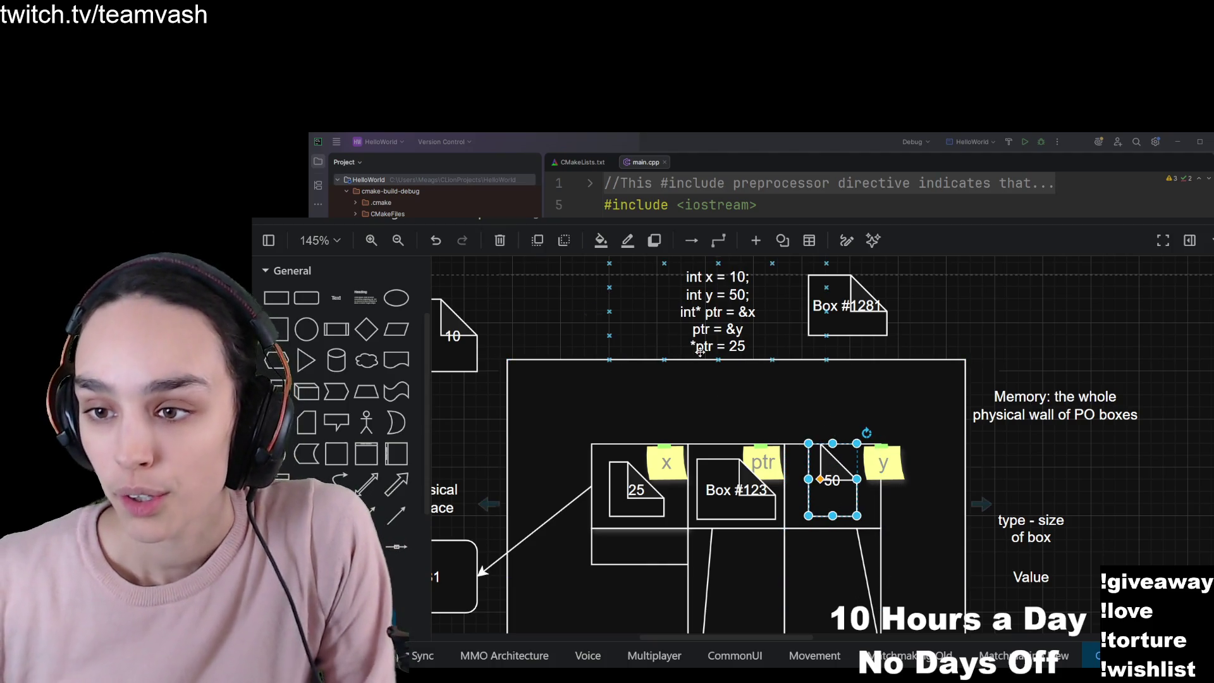
{"action": "scroll", "coordinate": [698, 355], "scroll_direction": "up", "scroll_amount": 5, "text": "ctrl"}
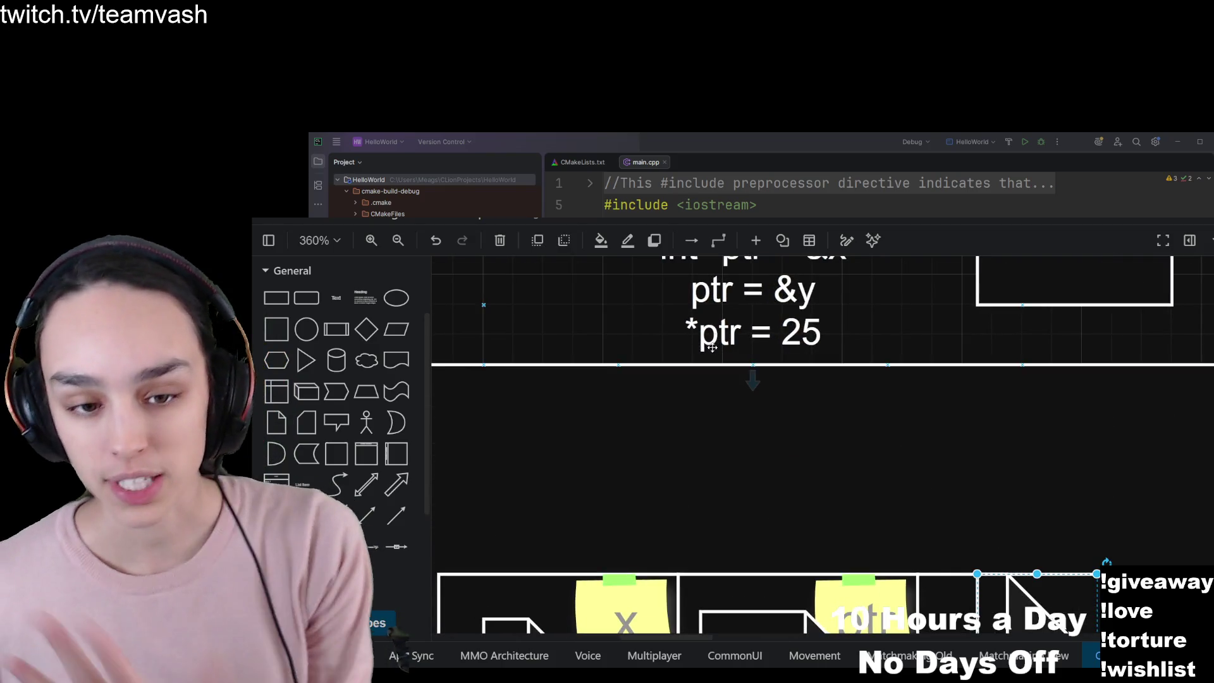
{"action": "scroll", "coordinate": [709, 389], "scroll_direction": "down", "scroll_amount": 3, "text": "ctrl"}
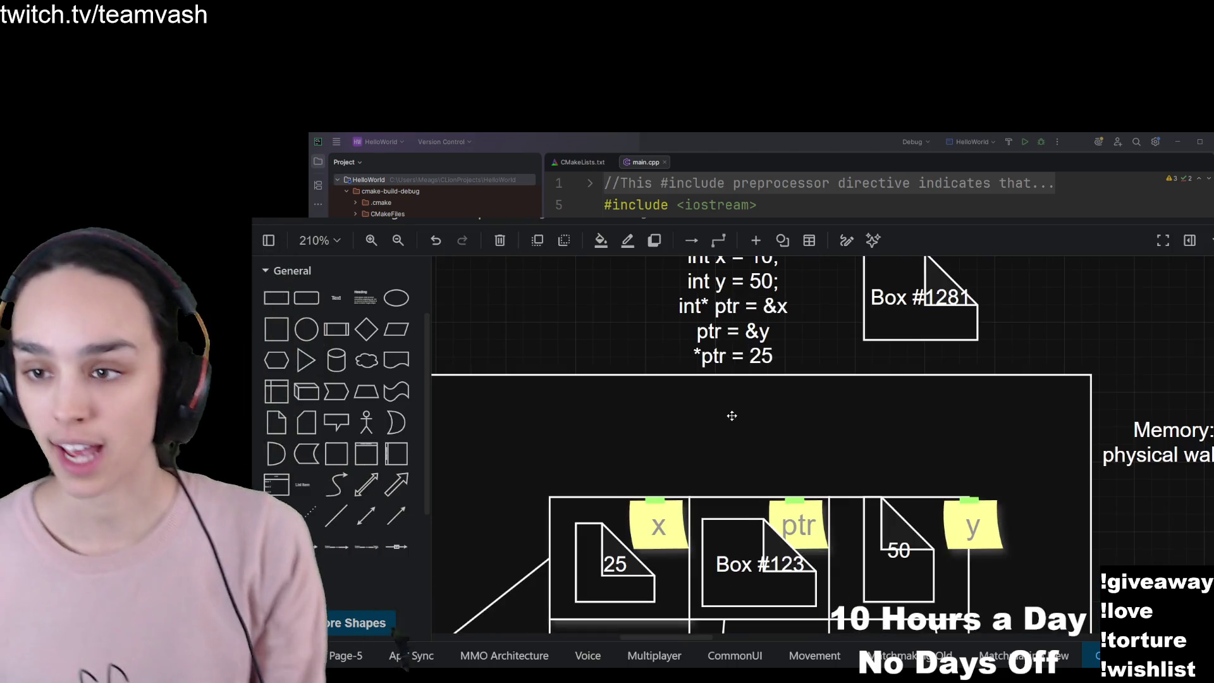
{"action": "left_click", "coordinate": [805, 487]}
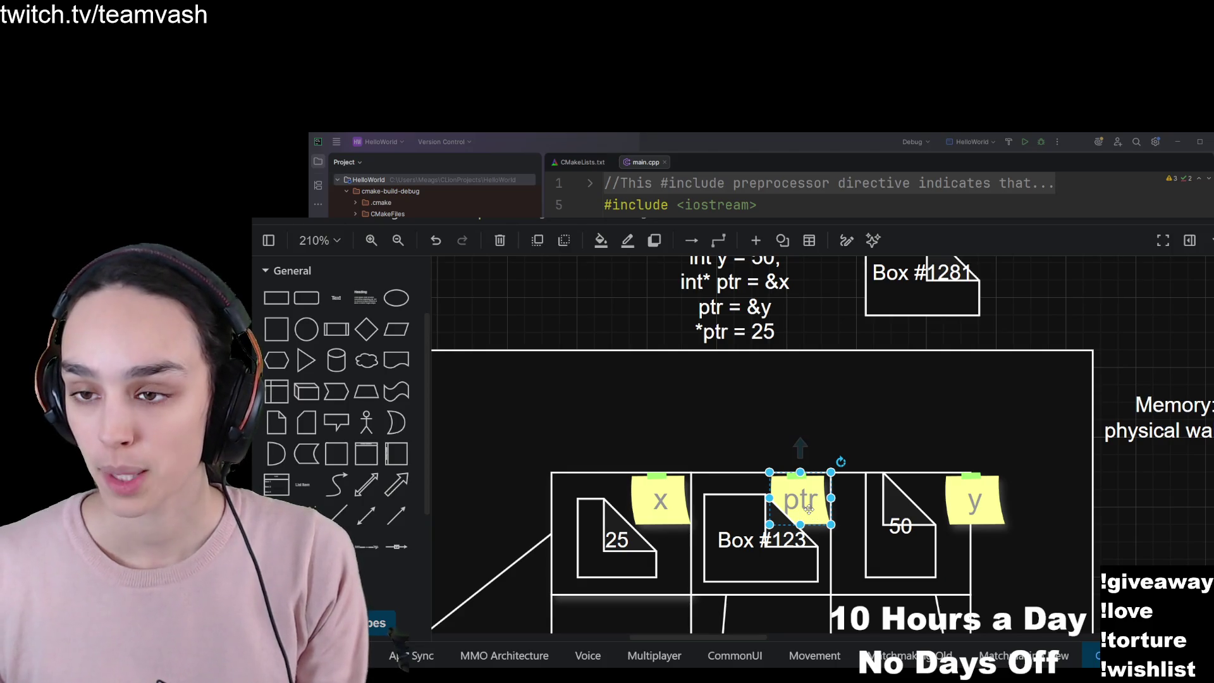
{"action": "left_click", "coordinate": [744, 556]}
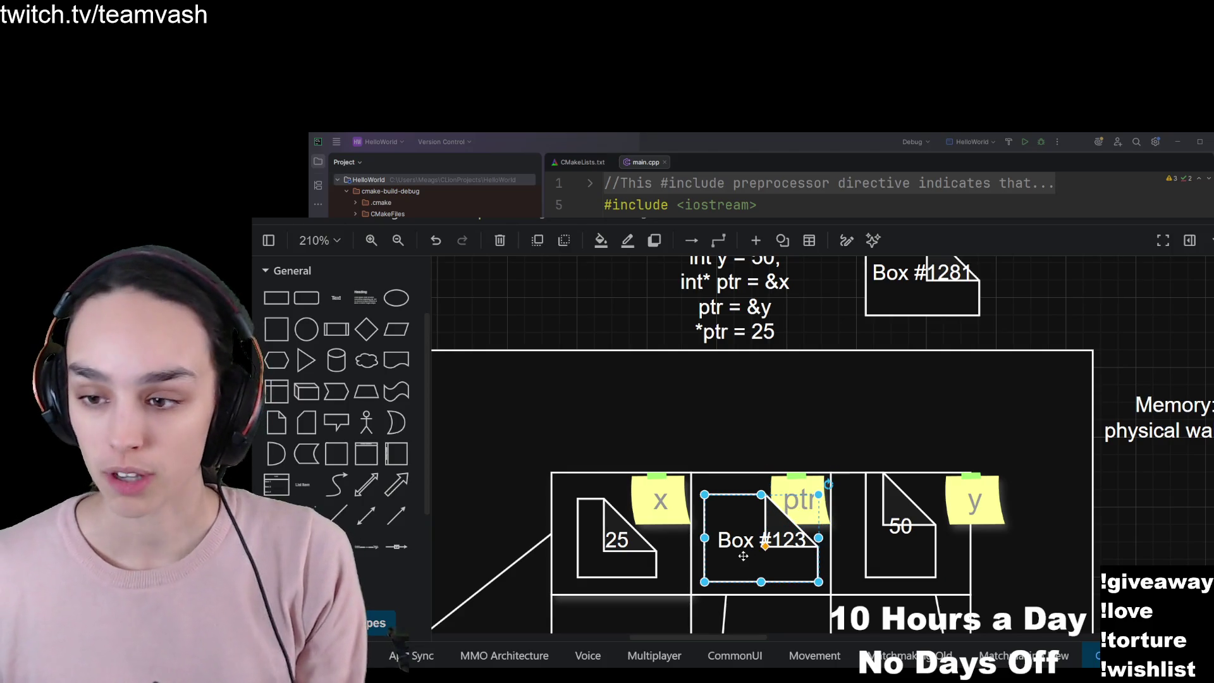
{"action": "left_click_drag", "start_coordinate": [760, 572], "coordinate": [755, 572]}
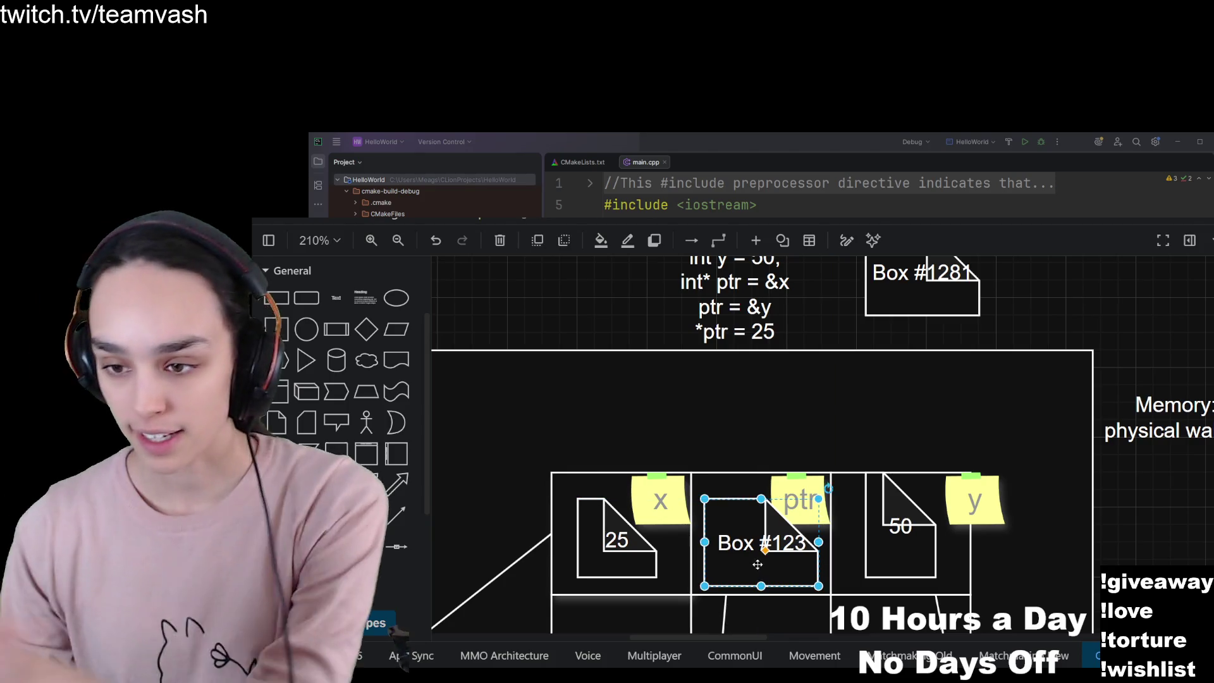
{"action": "double_click", "coordinate": [738, 529]}
{"action": "left_click", "coordinate": [732, 542]}
{"action": "type", "text": "go to"}
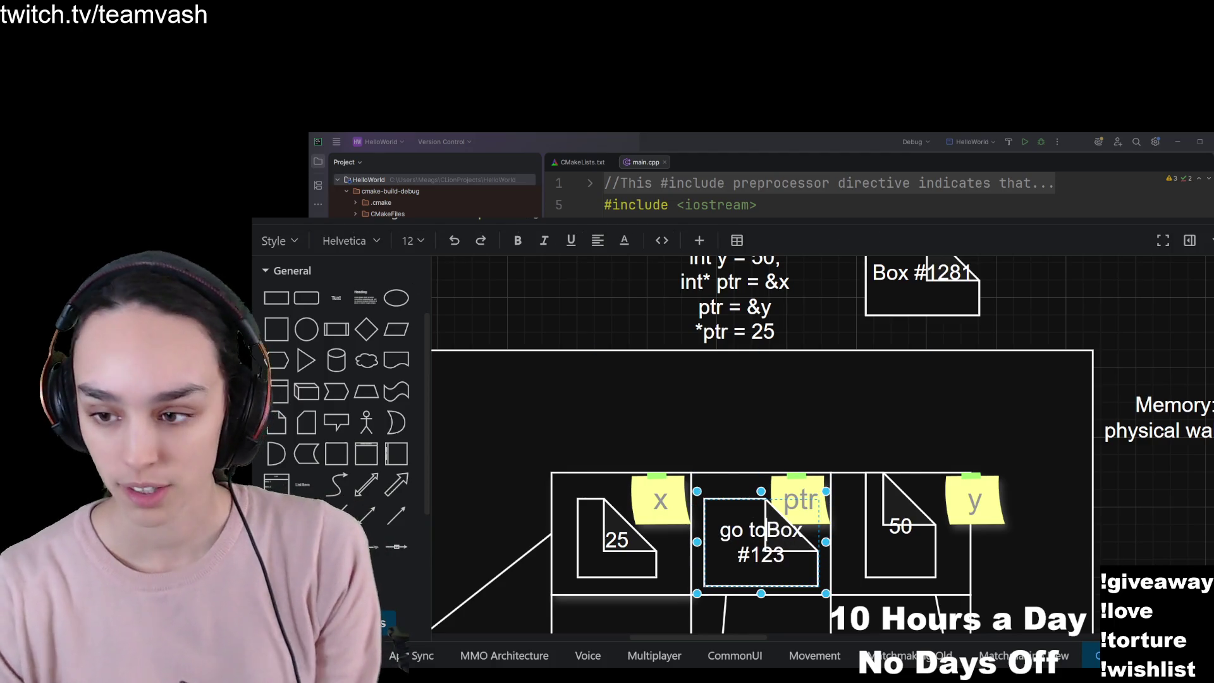
{"action": "key", "text": "BackSpace"}
{"action": "key", "text": "BackSpace"}
{"action": "key", "text": "BackSpace"}
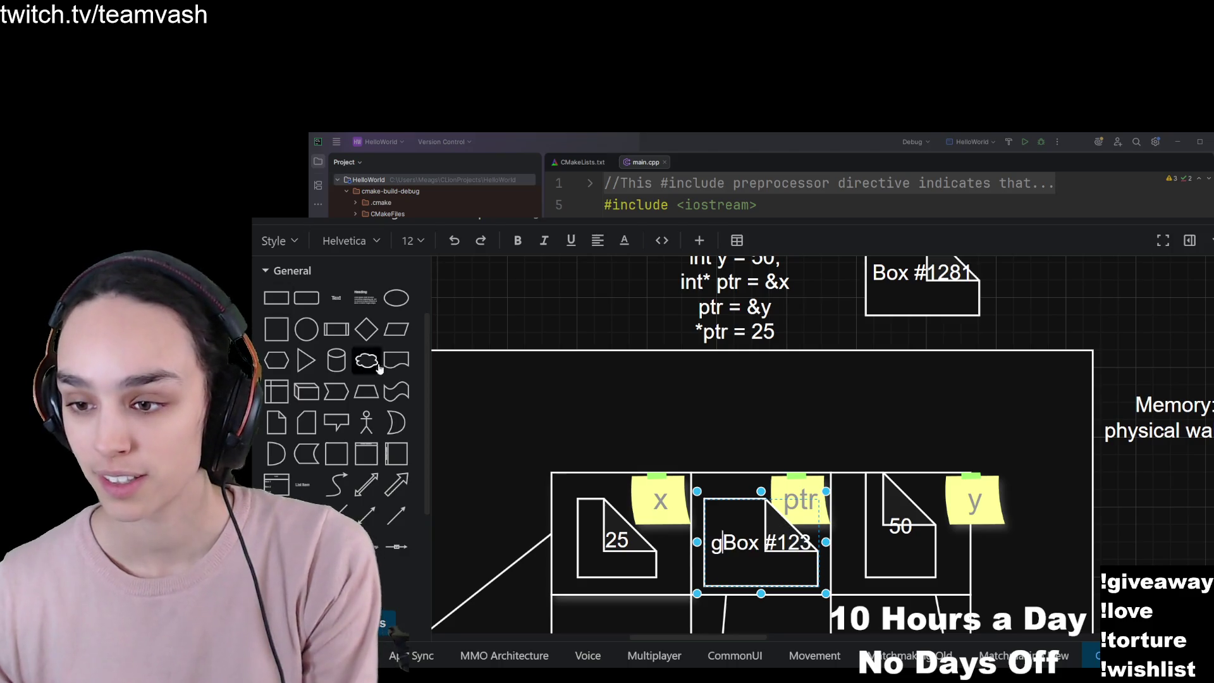
{"action": "scroll", "coordinate": [725, 517], "scroll_direction": "down", "scroll_amount": 5}
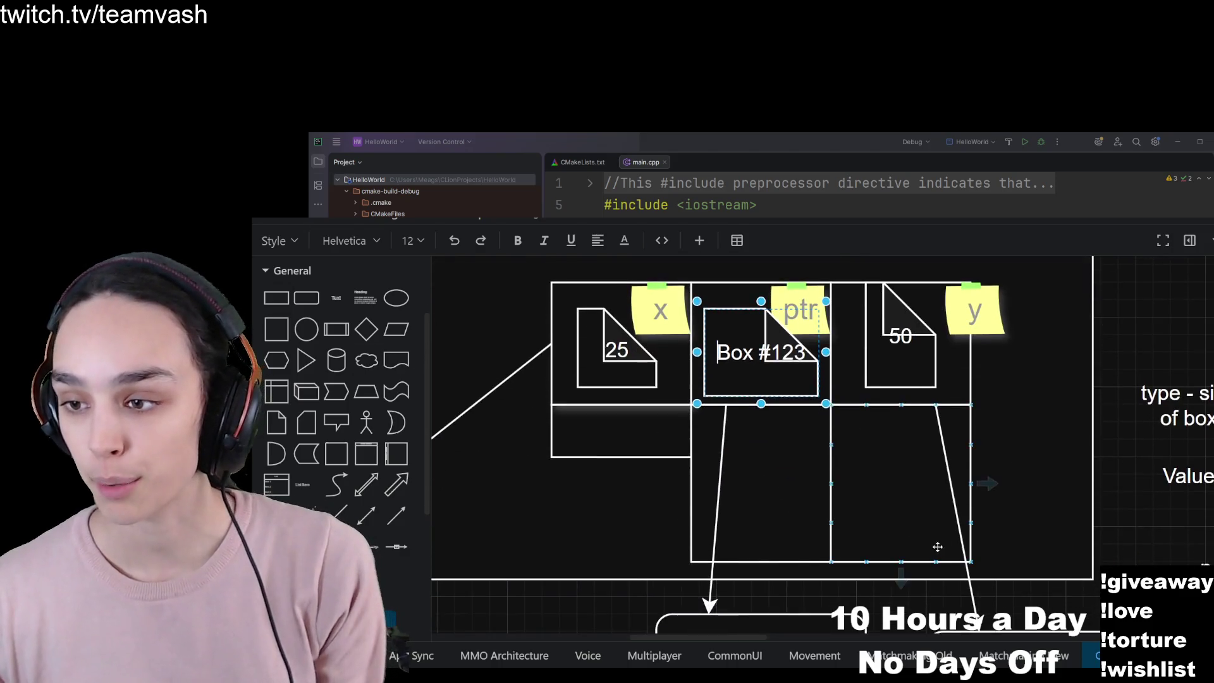
{"action": "key", "text": "Escape"}
{"action": "left_click", "coordinate": [943, 550]}
{"action": "scroll", "coordinate": [892, 411], "scroll_direction": "up", "scroll_amount": 5}
{"action": "scroll", "coordinate": [873, 454], "scroll_direction": "down", "scroll_amount": 3}
{"action": "scroll", "coordinate": [873, 454], "scroll_direction": "up", "scroll_amount": 2}
{"action": "left_click", "coordinate": [826, 361]}
{"action": "scroll", "coordinate": [932, 439], "scroll_direction": "up", "scroll_amount": 3}
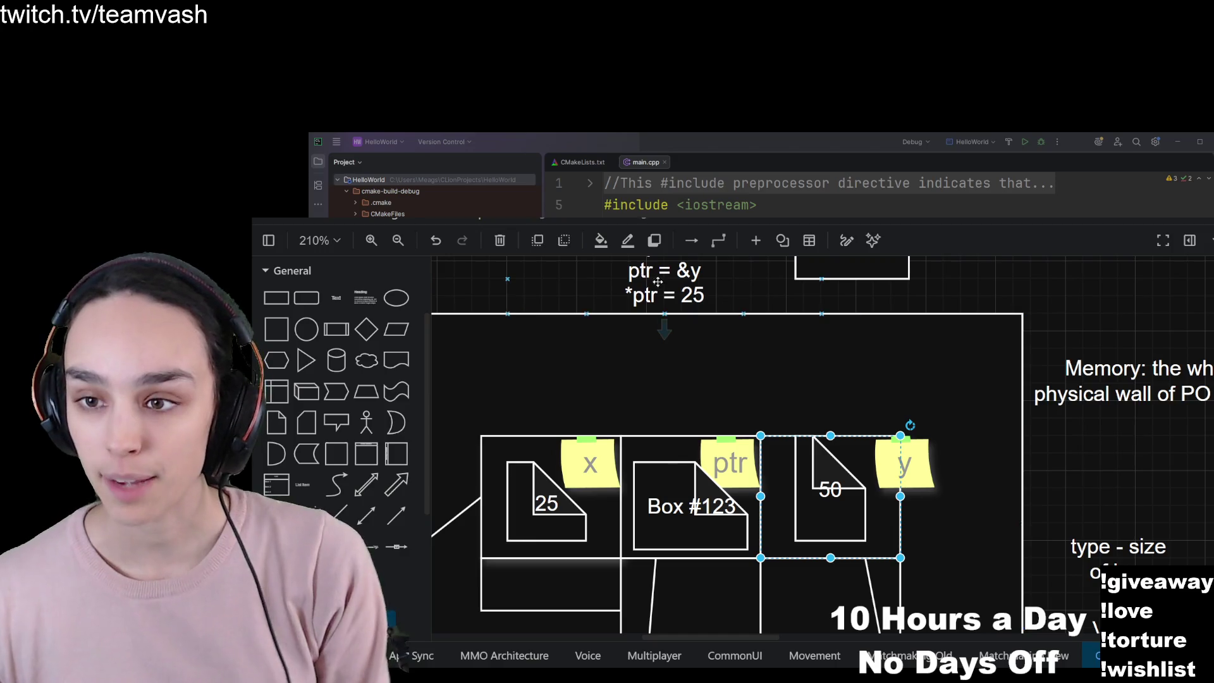
Pull the 50 note out of y's cell, relabel it 25, and set it back in place.
{"action": "left_click", "coordinate": [826, 506]}
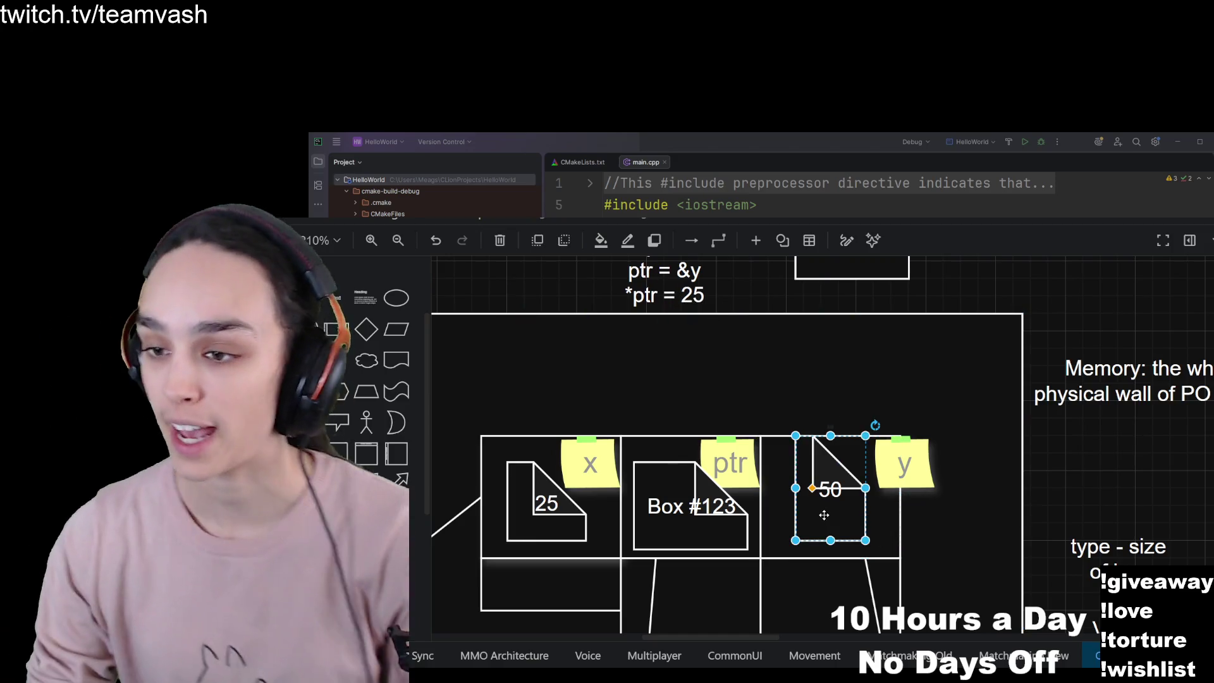
{"action": "mouse_move", "coordinate": [826, 521]}
{"action": "left_mouse_down"}
{"action": "mouse_move", "coordinate": [818, 486]}
{"action": "mouse_move", "coordinate": [829, 526]}
{"action": "mouse_move", "coordinate": [1027, 334]}
{"action": "mouse_move", "coordinate": [1055, 326]}
{"action": "left_mouse_up"}
{"action": "scroll", "coordinate": [1055, 326], "scroll_direction": "up", "scroll_amount": 3}
{"action": "mouse_move", "coordinate": [1038, 390]}
{"action": "left_mouse_down"}
{"action": "mouse_move", "coordinate": [1012, 339]}
{"action": "mouse_move", "coordinate": [1050, 441]}
{"action": "mouse_move", "coordinate": [806, 611]}
{"action": "left_mouse_up"}
{"action": "double_click", "coordinate": [815, 583]}
{"action": "type", "text": "25"}
{"action": "left_click", "coordinate": [927, 513]}
{"action": "scroll", "coordinate": [949, 509], "scroll_direction": "down", "scroll_amount": 3}
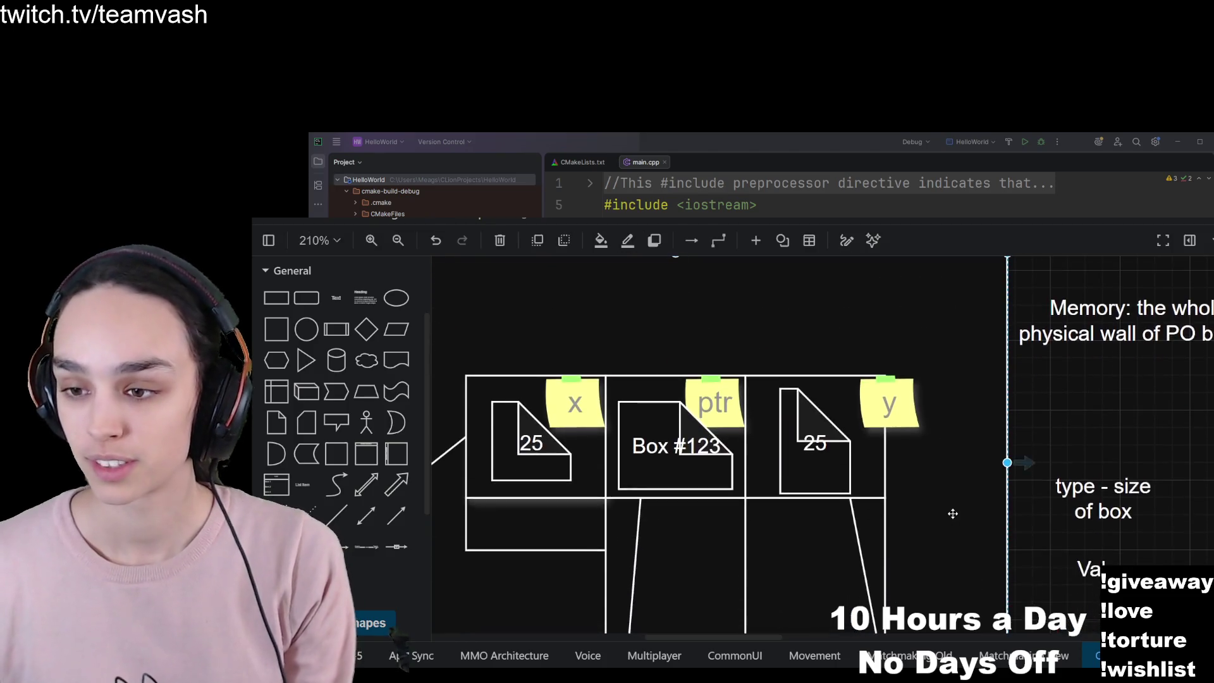
{"action": "left_click_drag", "start_coordinate": [841, 516], "coordinate": [835, 504]}
{"action": "scroll", "coordinate": [875, 492], "scroll_direction": "down", "scroll_amount": 6}
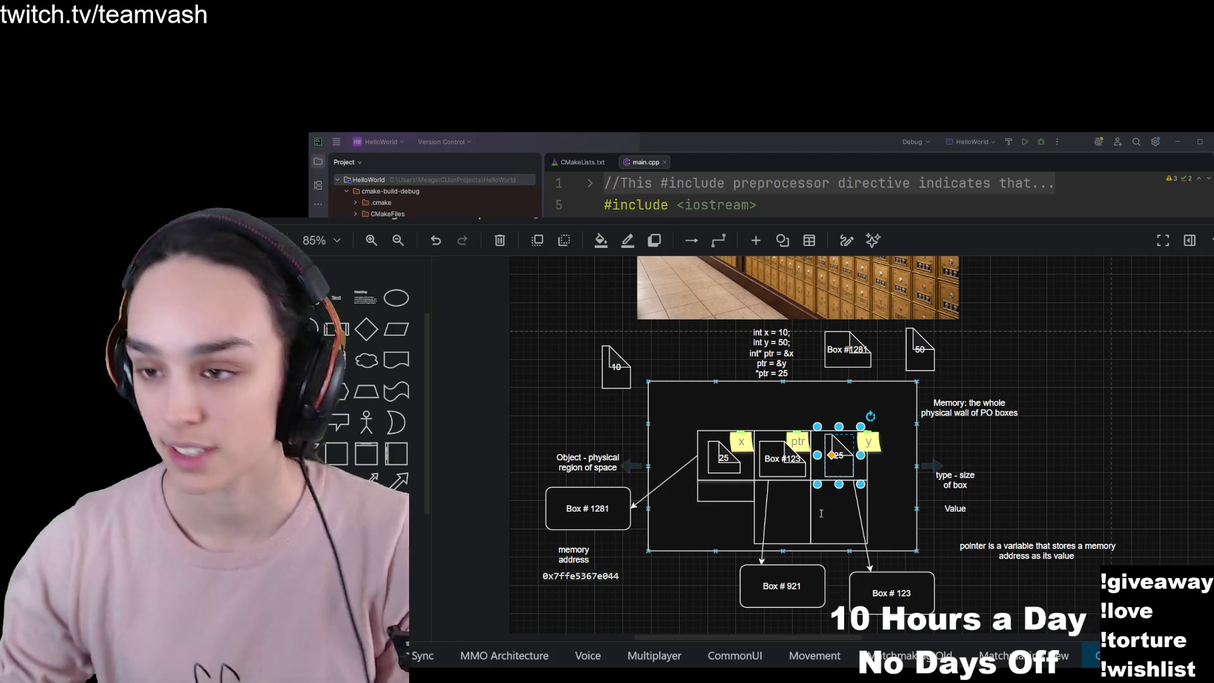
Enter text editing on the 'int x = 10;' code listing, then leave edit mode.
{"action": "left_click", "coordinate": [812, 373]}
{"action": "double_click", "coordinate": [811, 373]}
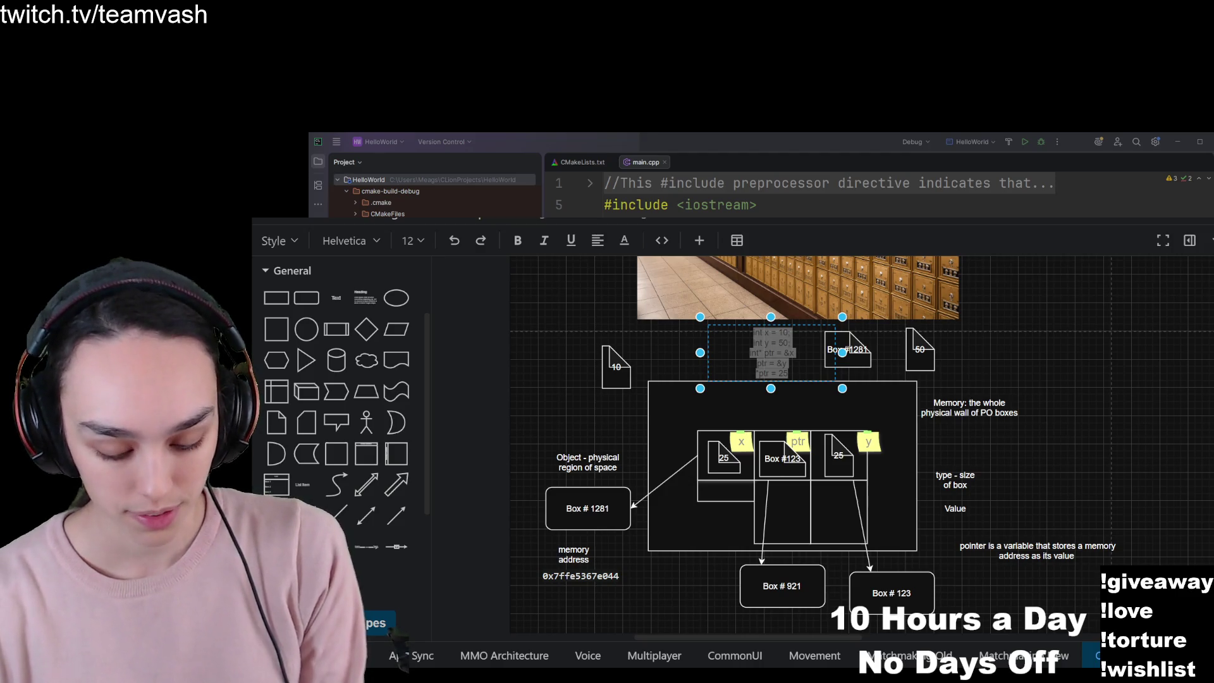
{"action": "key", "text": "Escape"}
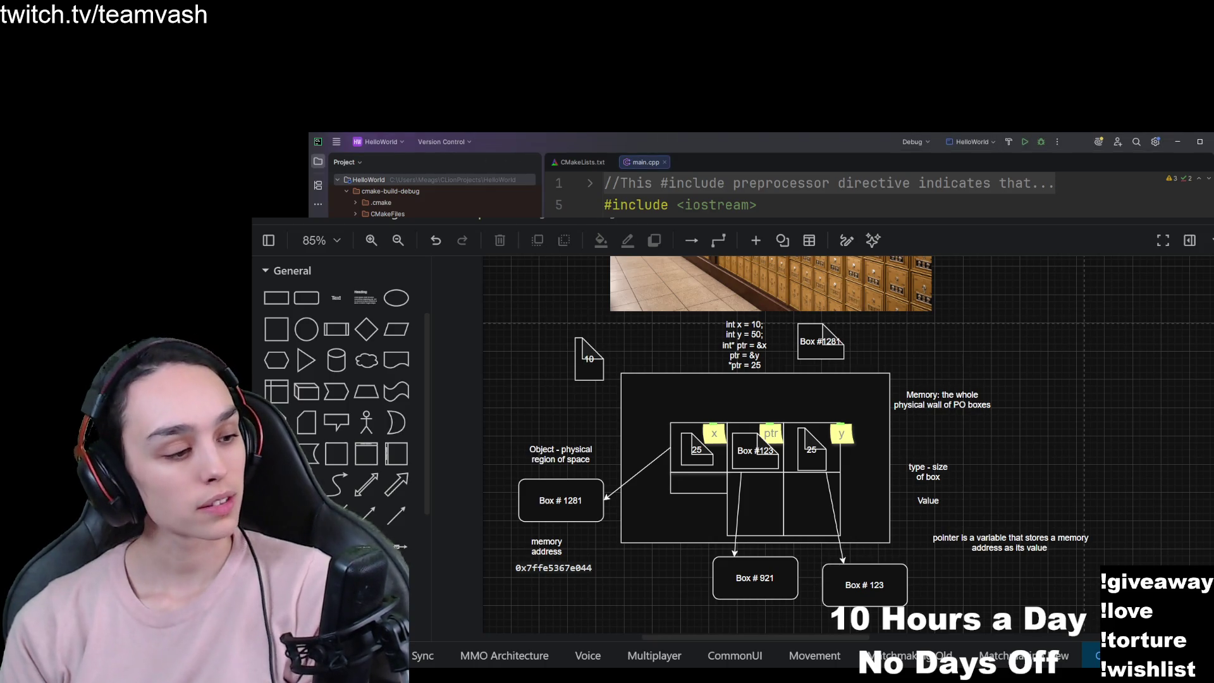
Switch away from the finished pointer diagram back to the code editor.
{"action": "key", "text": "alt+Tab"}
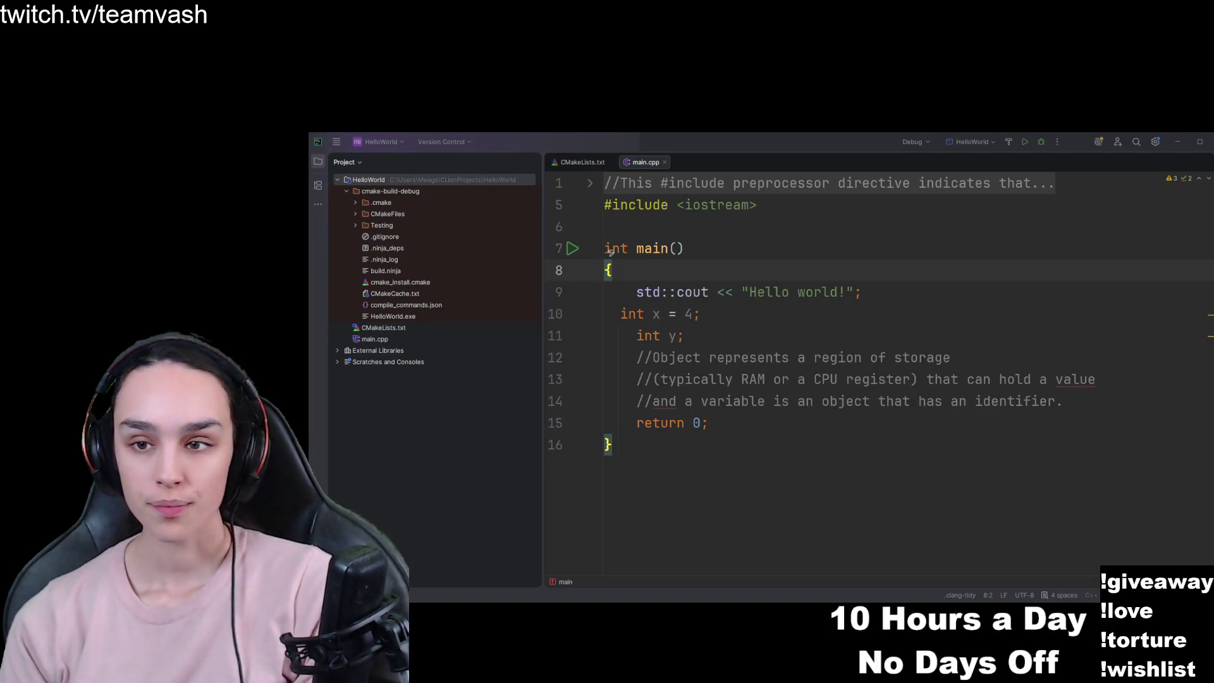
Replace the int x and int y declarations in main.cpp with 'int* ptr = new int;'.
{"action": "left_click", "coordinate": [607, 314]}
{"action": "left_click_drag", "start_coordinate": [700, 314], "coordinate": [557, 314]}
{"action": "key", "text": "Delete"}
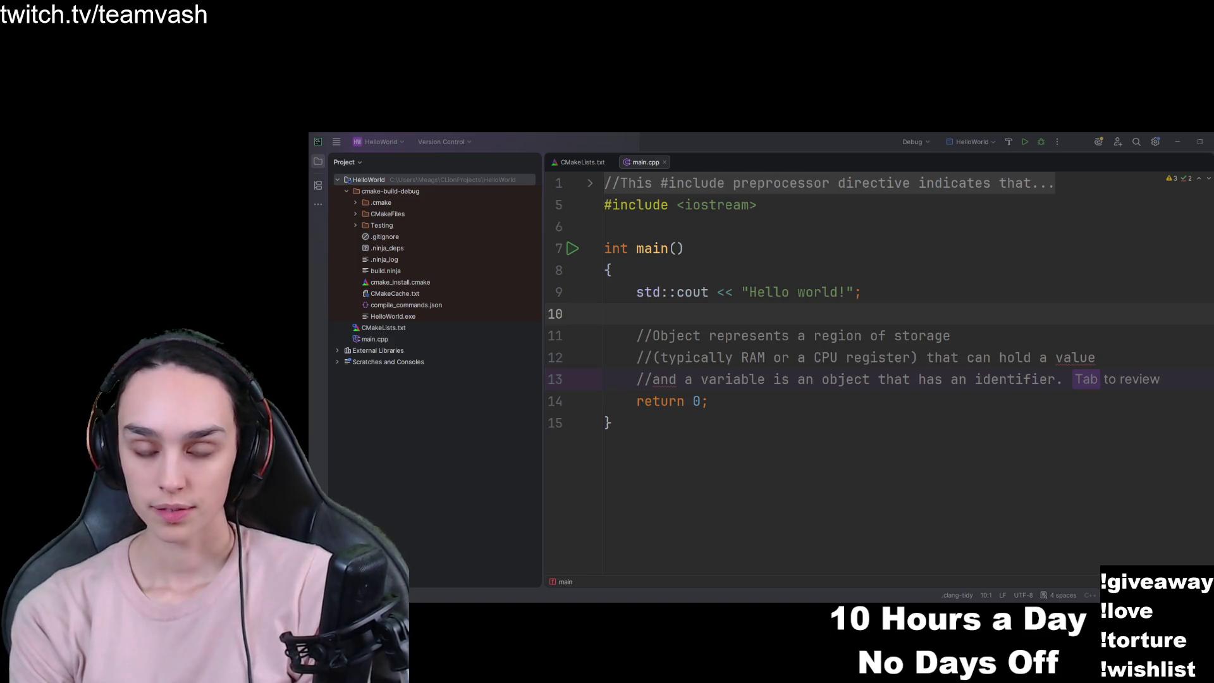
{"action": "type", "text": "int* ptr = "}
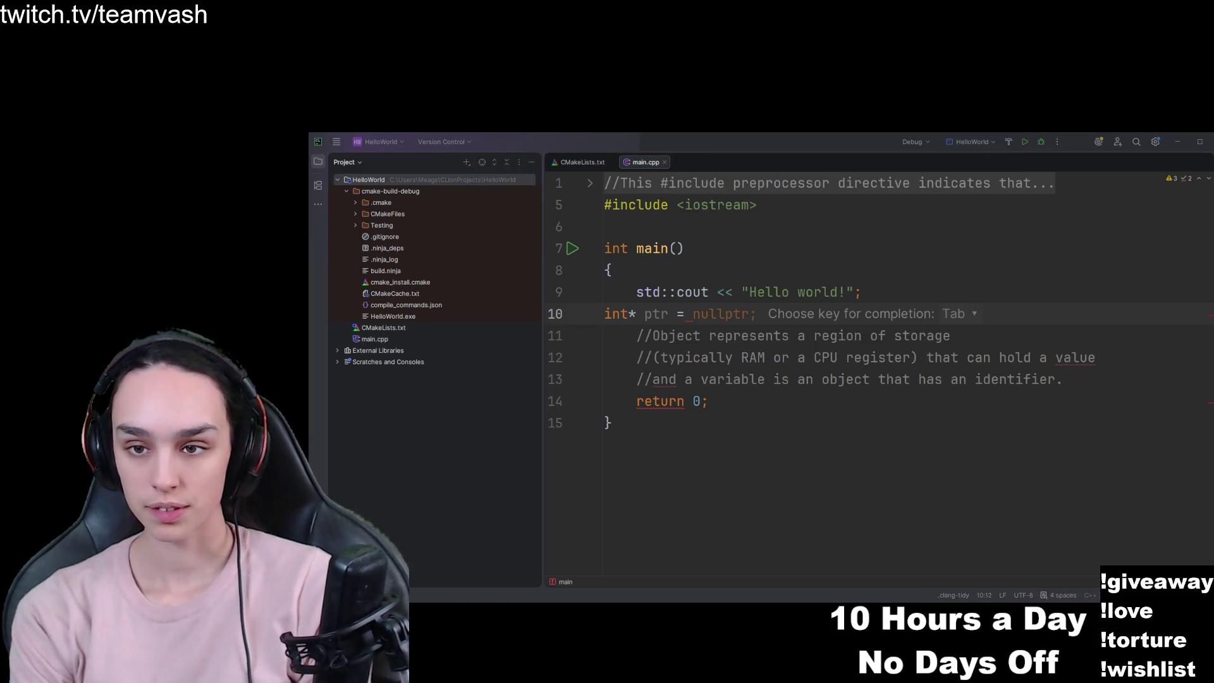
{"action": "type", "text": "new int;"}
{"action": "left_click", "coordinate": [875, 458]}
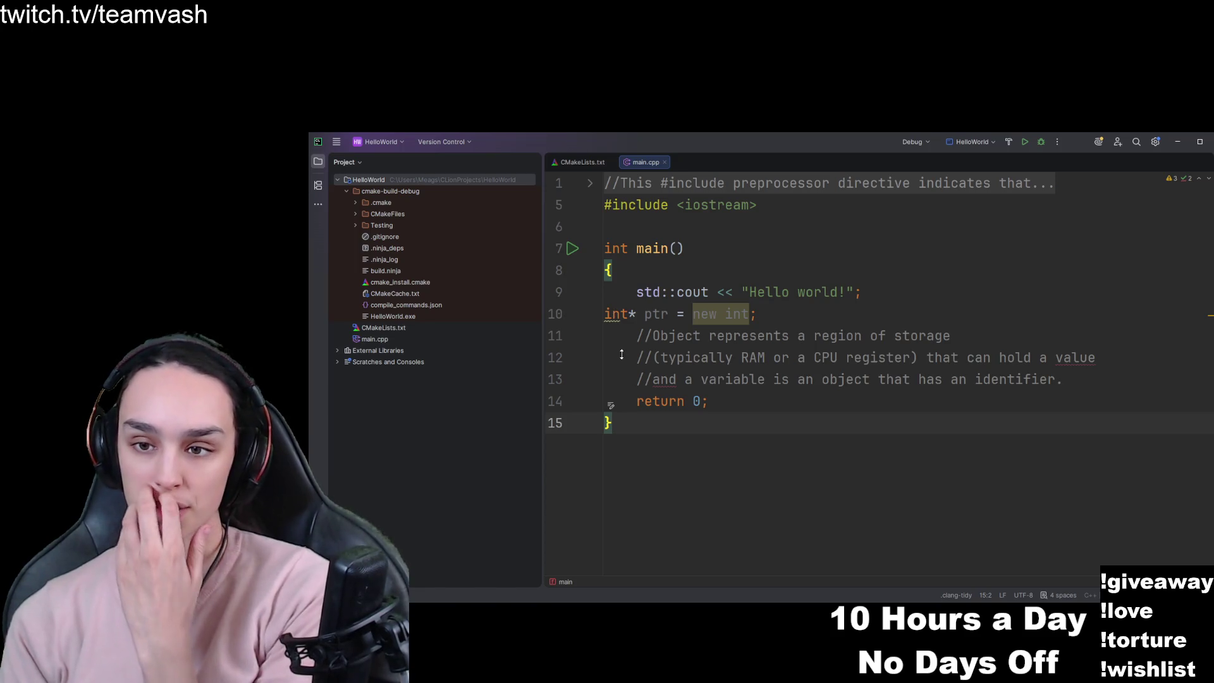
Convert the pointer declaration to auto, then delete the line.
{"action": "left_click", "coordinate": [605, 314]}
{"action": "key", "text": "alt+Return"}
{"action": "key", "text": "Return"}
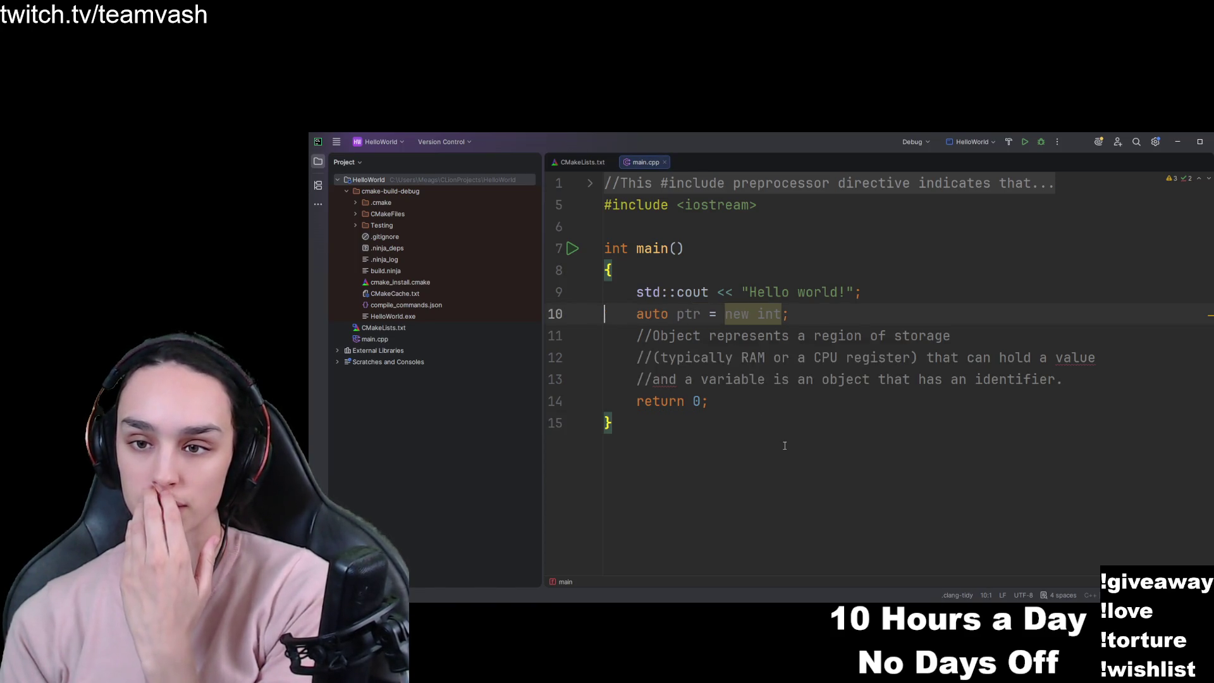
{"action": "left_click", "coordinate": [785, 446]}
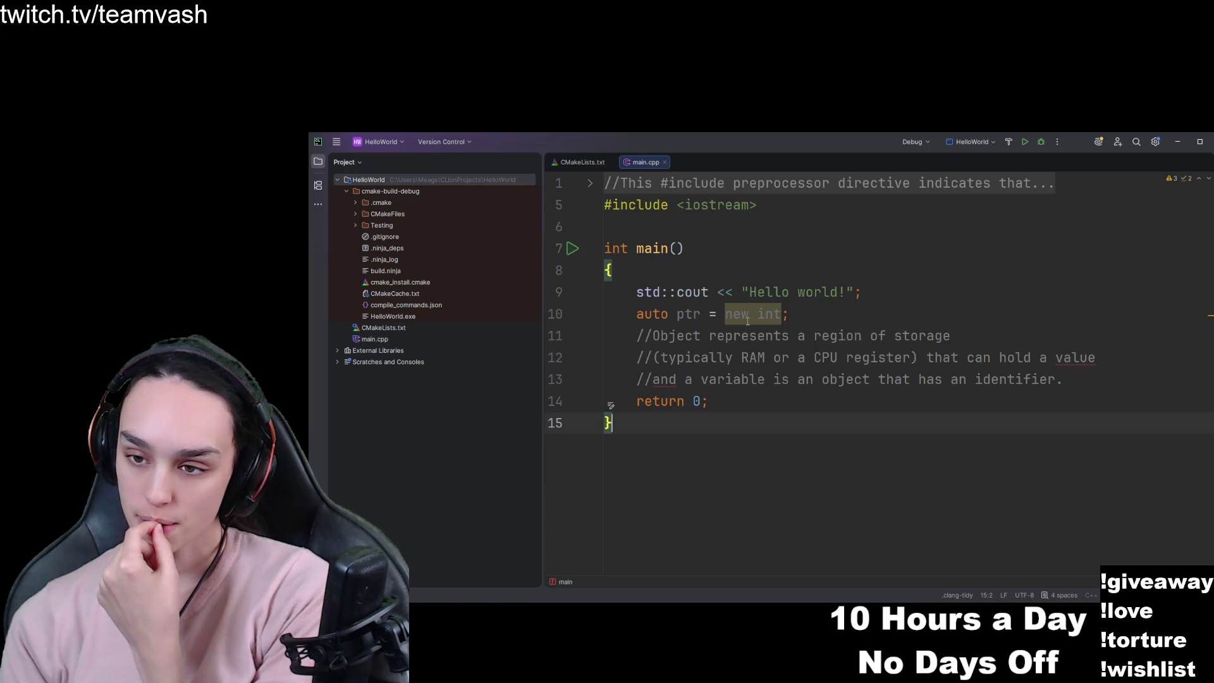
{"action": "left_click_drag", "start_coordinate": [863, 304], "coordinate": [606, 313]}
{"action": "key", "text": "BackSpace"}
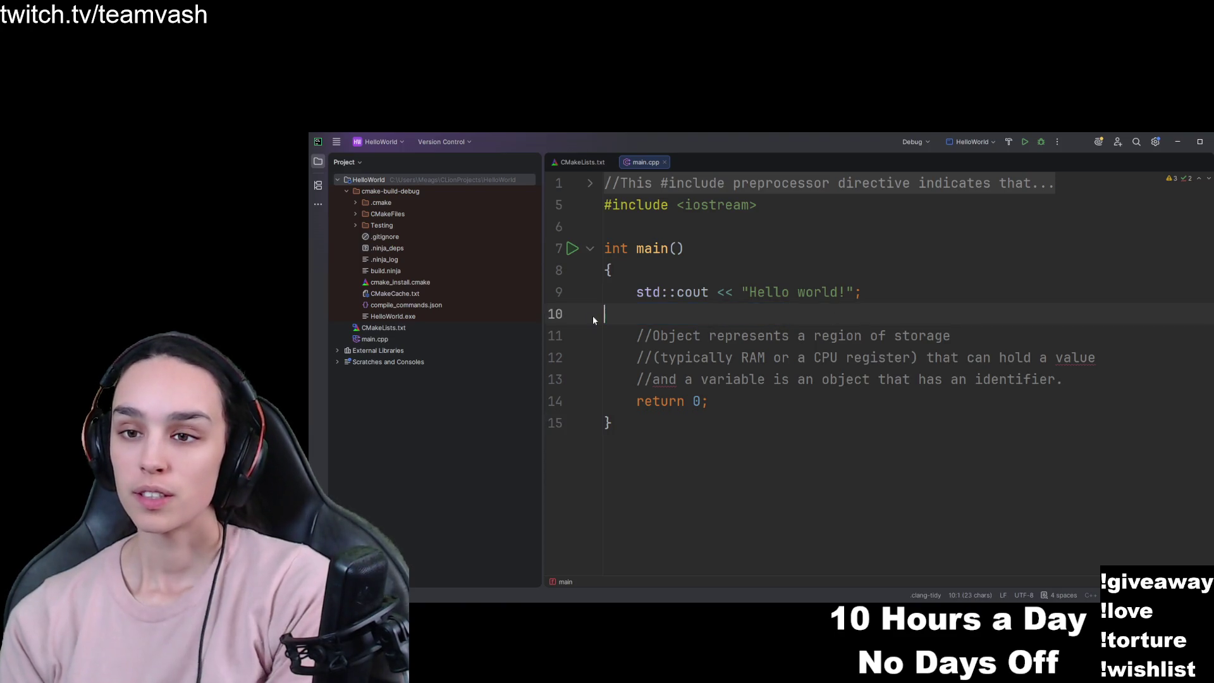
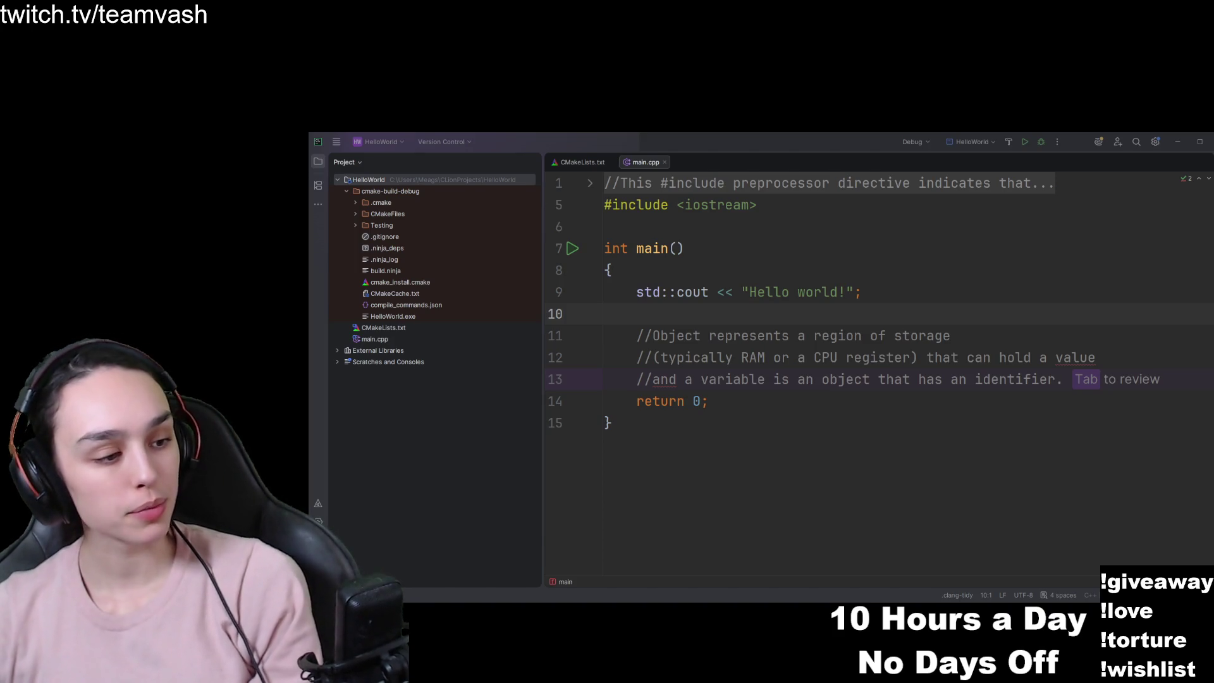
Bring the draw.io PO-box memory diagram window in front of CLion's main.cpp editor.
{"action": "key", "text": "alt+Tab"}
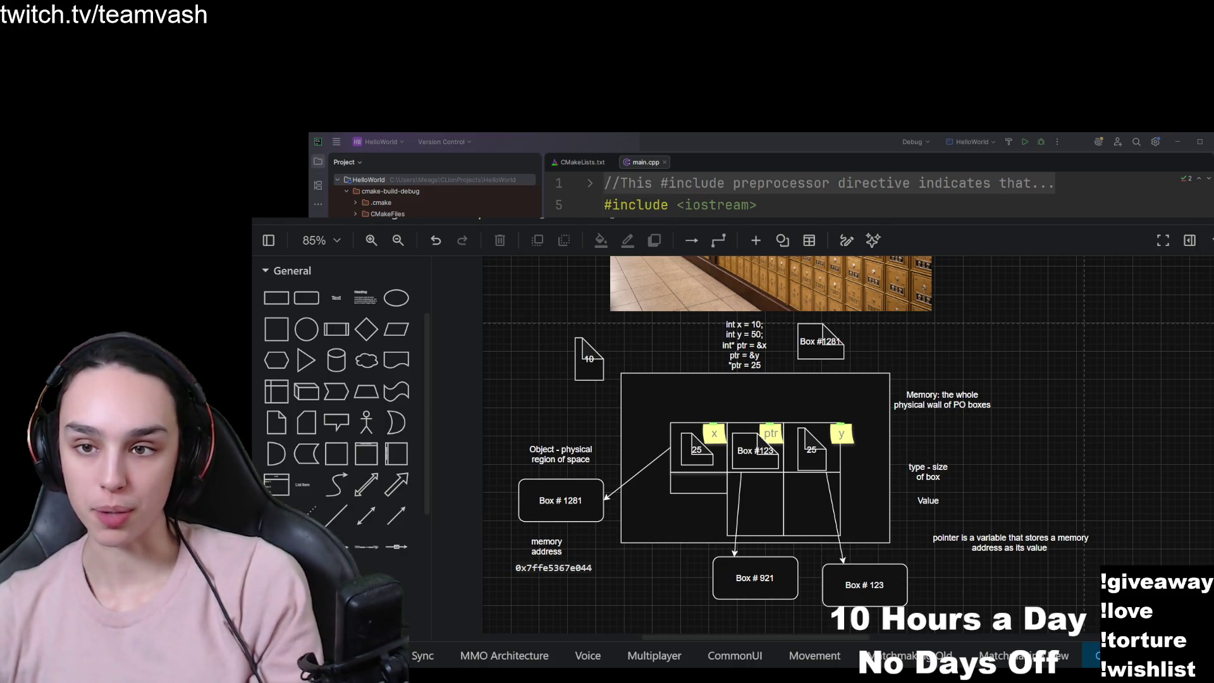
{"action": "left_click", "coordinate": [722, 447]}
{"action": "scroll", "coordinate": [722, 448], "scroll_direction": "up", "scroll_amount": 3}
{"action": "left_click", "coordinate": [929, 422]}
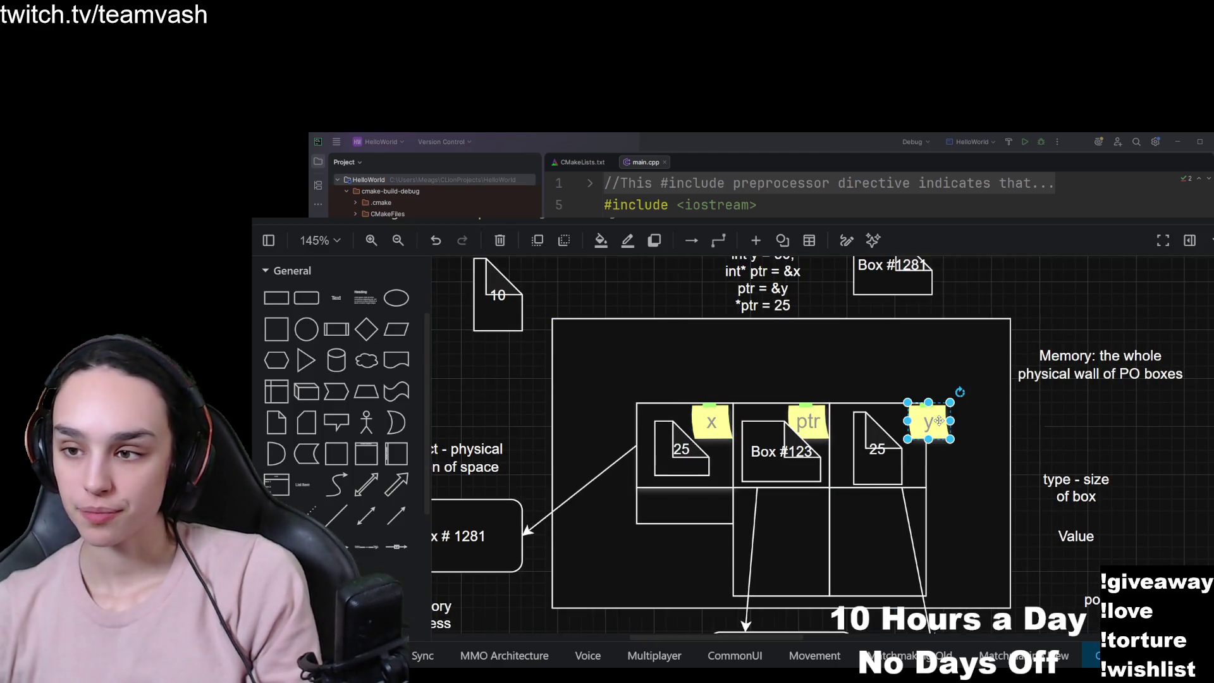
{"action": "left_click", "coordinate": [803, 421]}
{"action": "scroll", "coordinate": [1022, 496], "scroll_direction": "down", "scroll_amount": 4}
{"action": "scroll", "coordinate": [1011, 415], "scroll_direction": "up", "scroll_amount": 4}
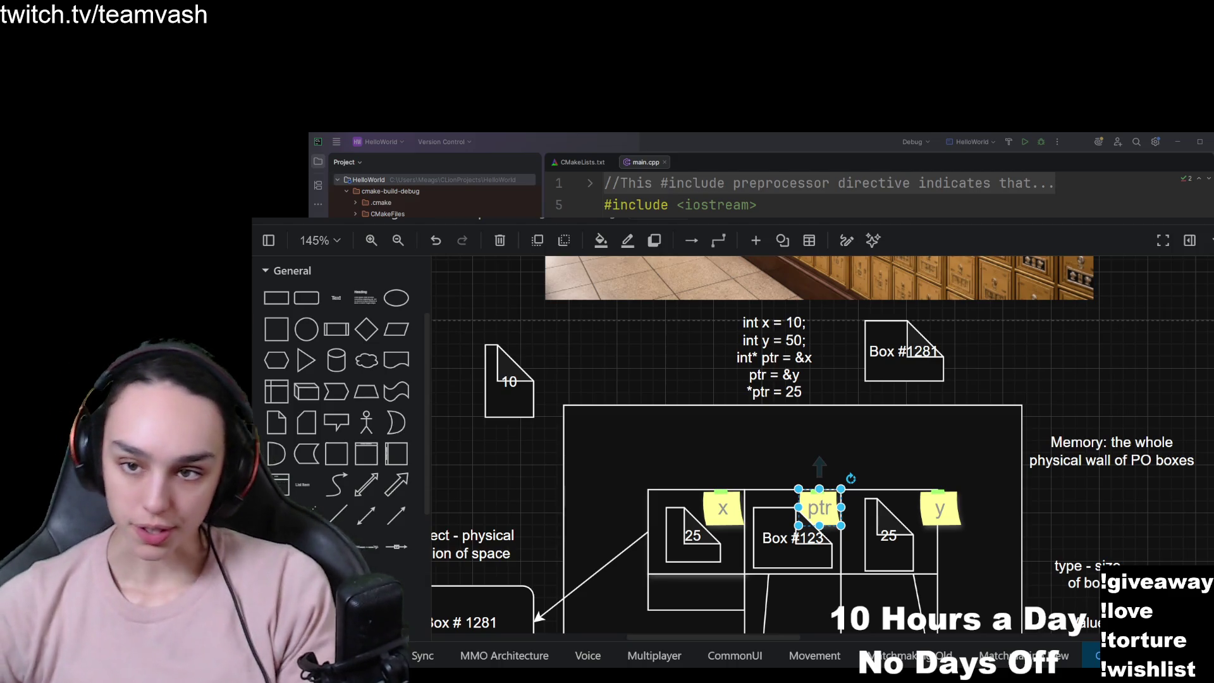
{"action": "scroll", "coordinate": [842, 550], "scroll_direction": "up", "scroll_amount": 3}
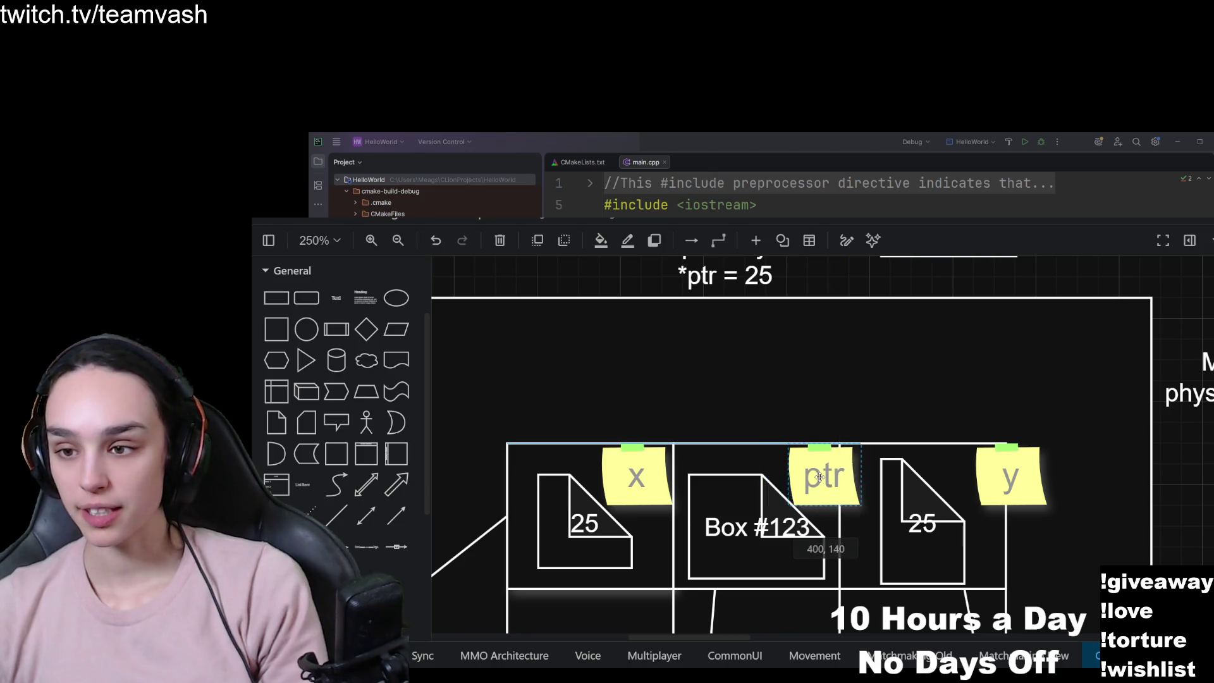
{"action": "scroll", "coordinate": [816, 500], "scroll_direction": "down", "scroll_amount": 2}
{"action": "left_click", "coordinate": [776, 524]}
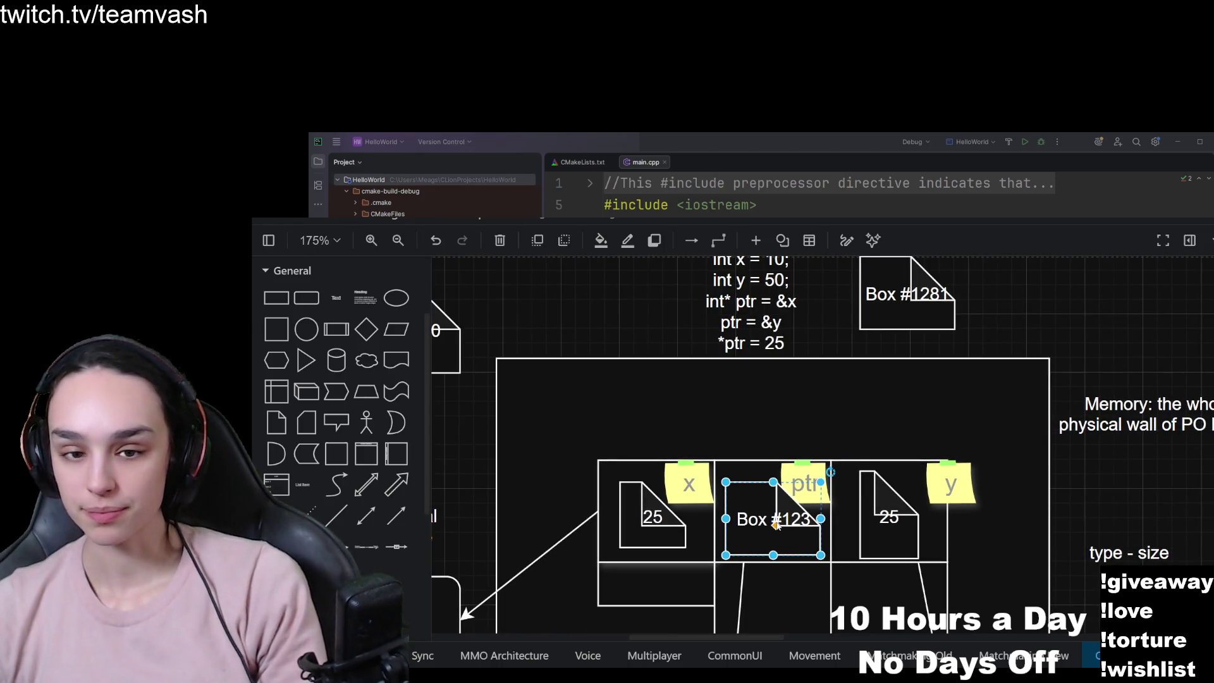
{"action": "scroll", "coordinate": [766, 465], "scroll_direction": "down", "scroll_amount": 5}
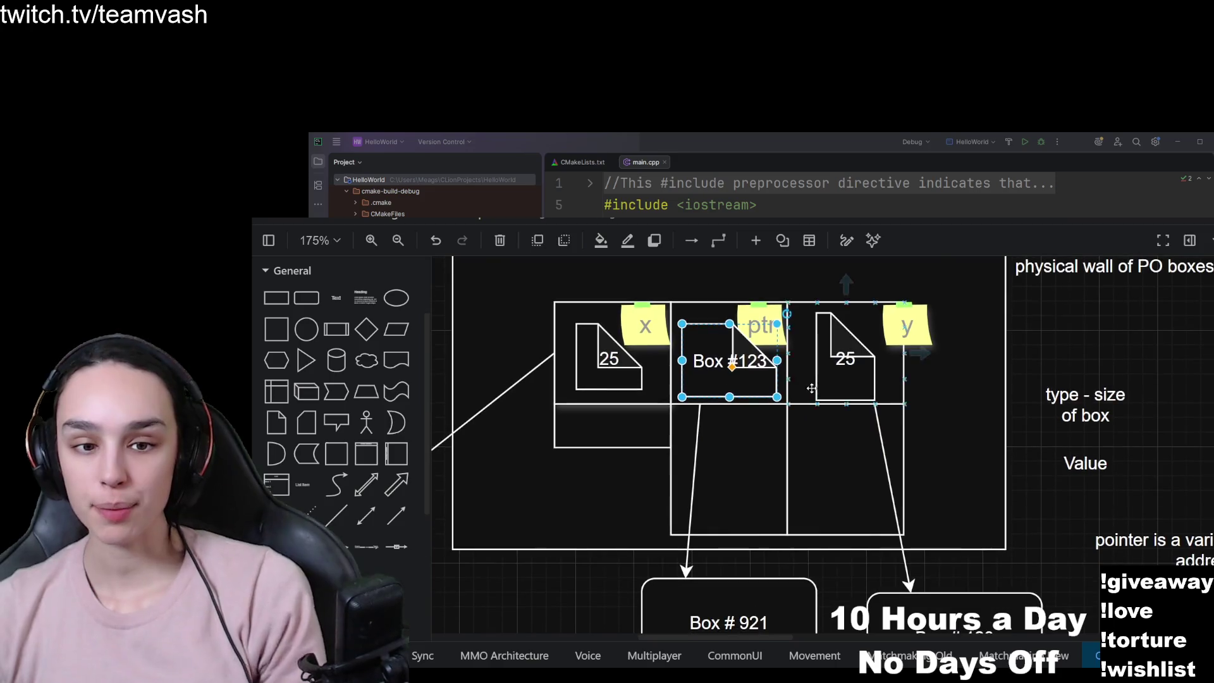
{"action": "left_click", "coordinate": [718, 466]}
{"action": "left_click", "coordinate": [870, 459]}
{"action": "left_click", "coordinate": [624, 430]}
{"action": "left_click", "coordinate": [765, 467]}
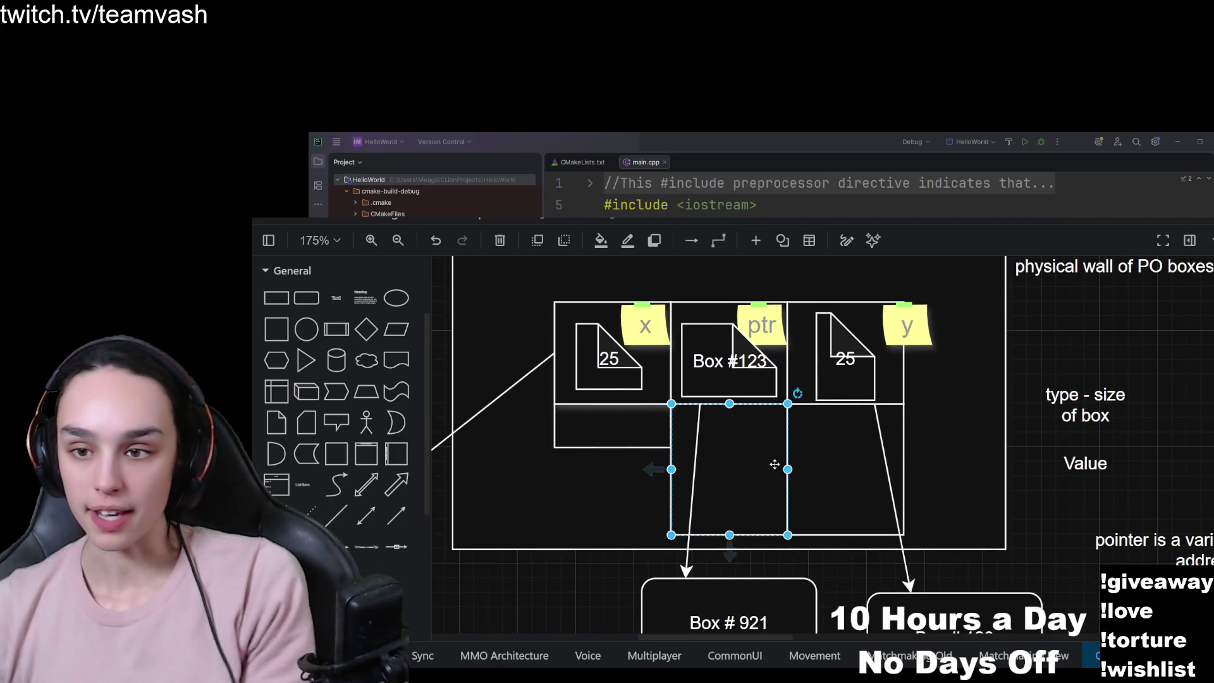
{"action": "left_click", "coordinate": [852, 473]}
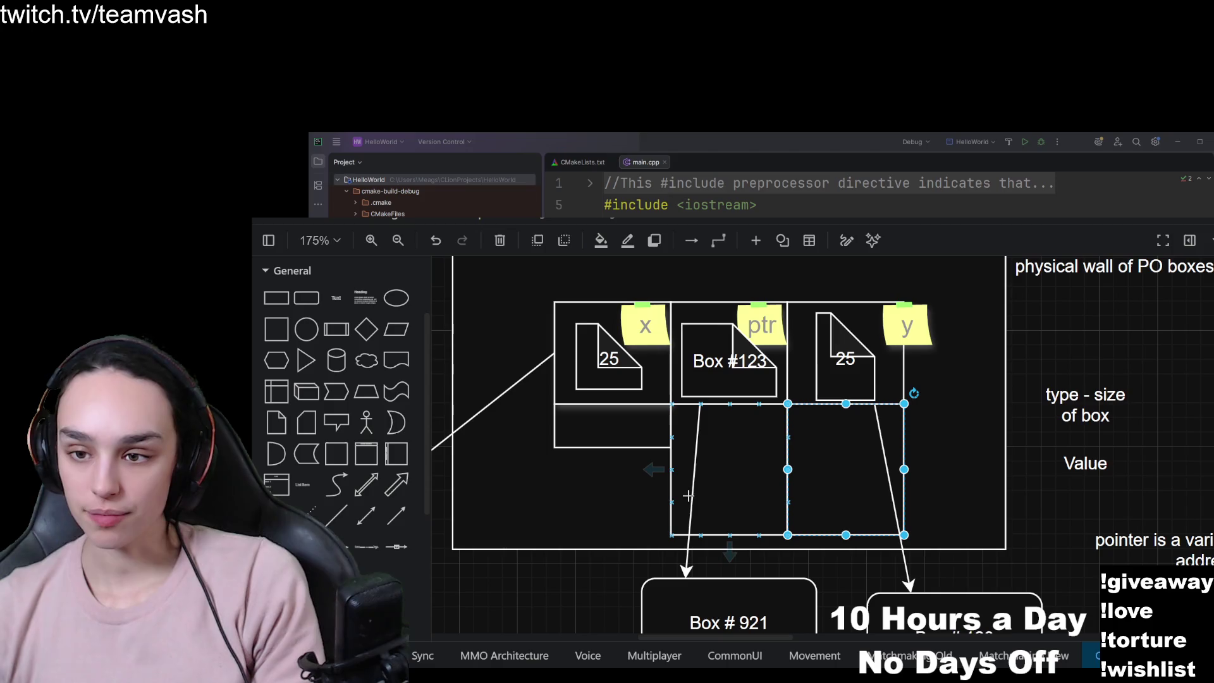
{"action": "left_click", "coordinate": [753, 423]}
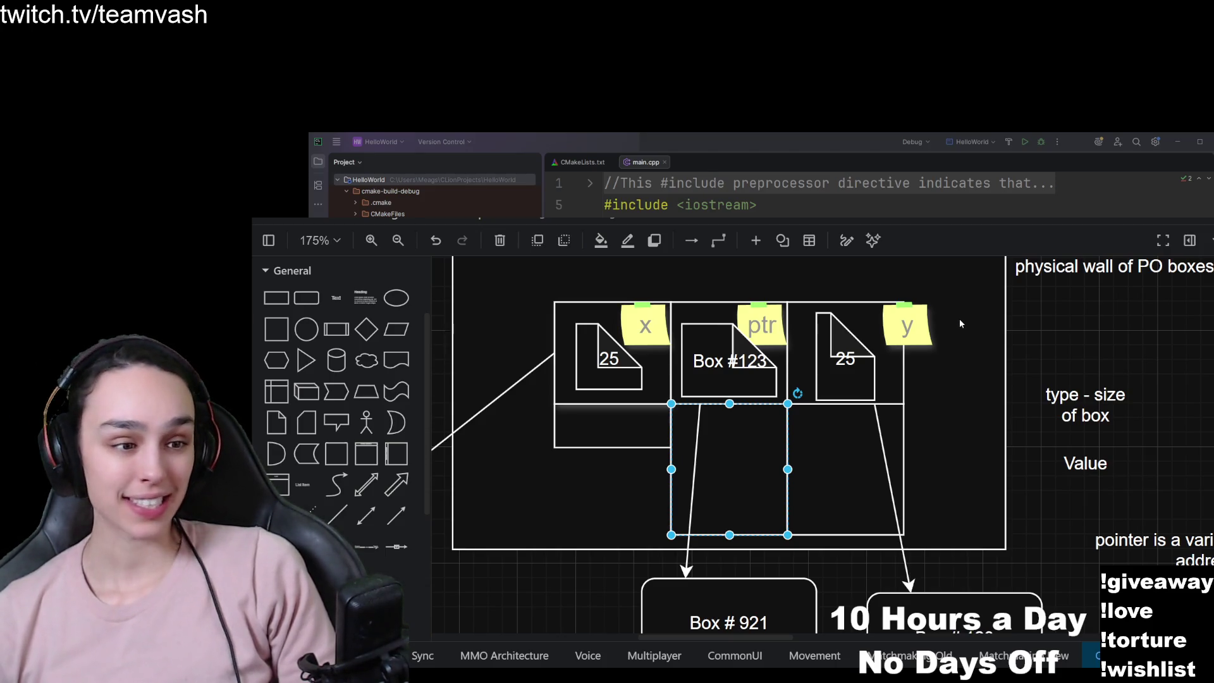
Move down past the C++ code block to the memory boxes and select the 25 shape in x.
{"action": "scroll", "coordinate": [957, 312], "scroll_direction": "up", "scroll_amount": 5}
{"action": "left_click", "coordinate": [743, 451]}
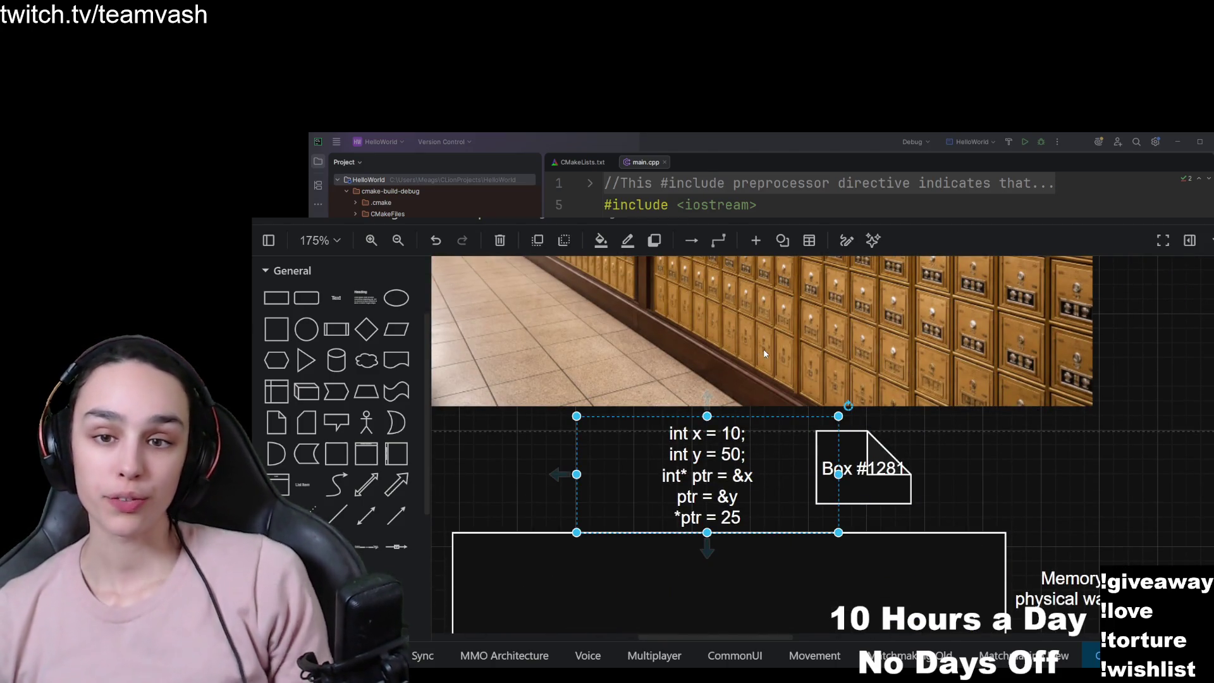
{"action": "scroll", "coordinate": [708, 469], "scroll_direction": "up", "scroll_amount": 5, "text": "ctrl"}
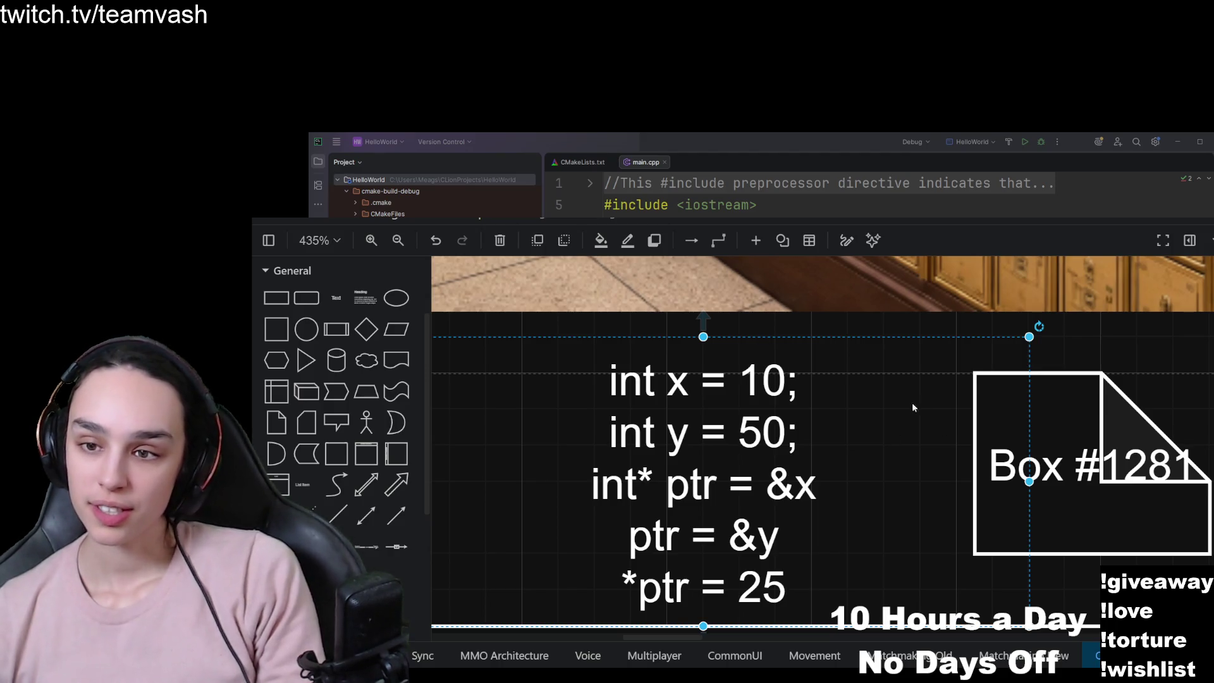
{"action": "scroll", "coordinate": [833, 491], "scroll_direction": "down", "scroll_amount": 4, "text": "ctrl"}
{"action": "mouse_move", "coordinate": [798, 425]}
{"action": "left_mouse_down"}
{"action": "mouse_move", "coordinate": [725, 559]}
{"action": "mouse_move", "coordinate": [725, 602]}
{"action": "mouse_move", "coordinate": [731, 516]}
{"action": "left_mouse_up"}
{"action": "left_click", "coordinate": [626, 493]}
{"action": "double_click", "coordinate": [626, 493]}
{"action": "key", "text": "Escape"}
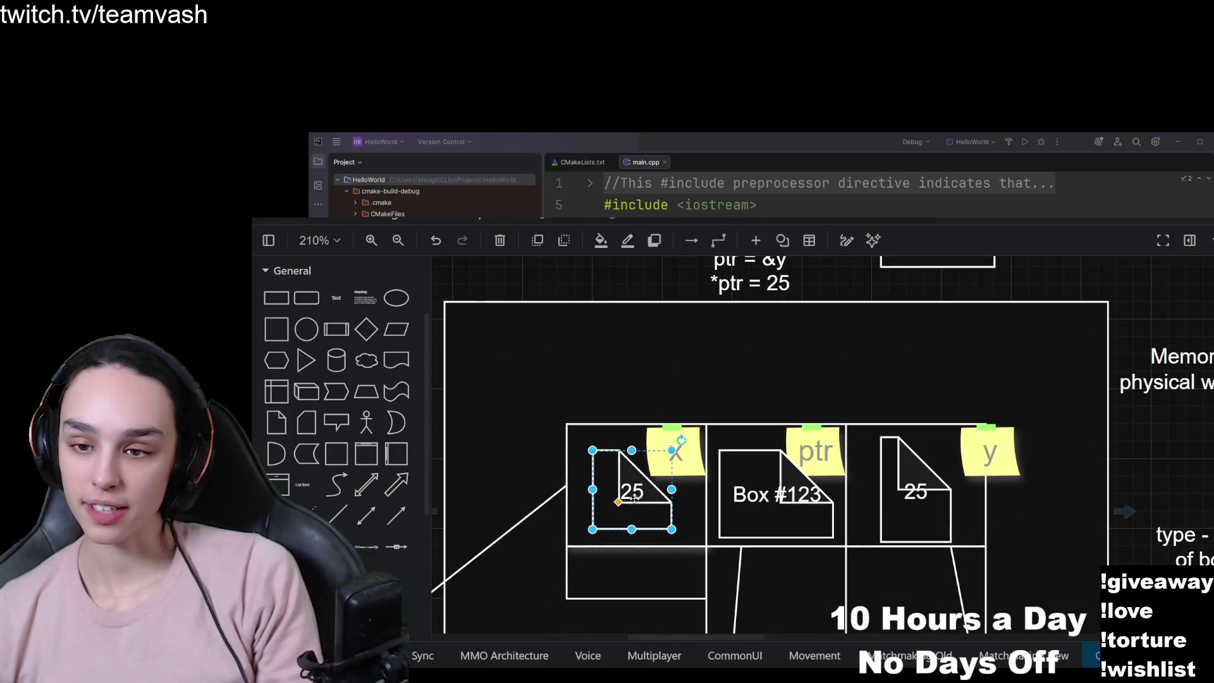
Change the x box's value from 25 to 10 and nudge the shape into place.
{"action": "double_click", "coordinate": [634, 498]}
{"action": "type", "text": "10"}
{"action": "left_click", "coordinate": [780, 357]}
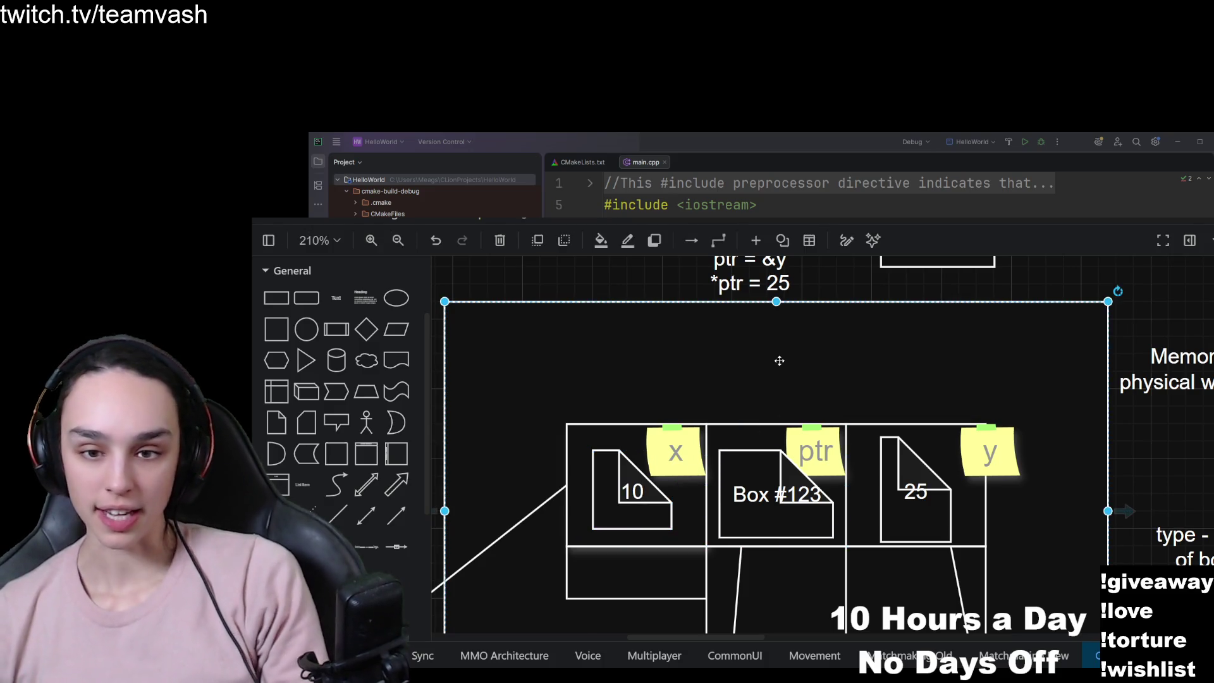
{"action": "scroll", "coordinate": [778, 381], "scroll_direction": "up", "scroll_amount": 1}
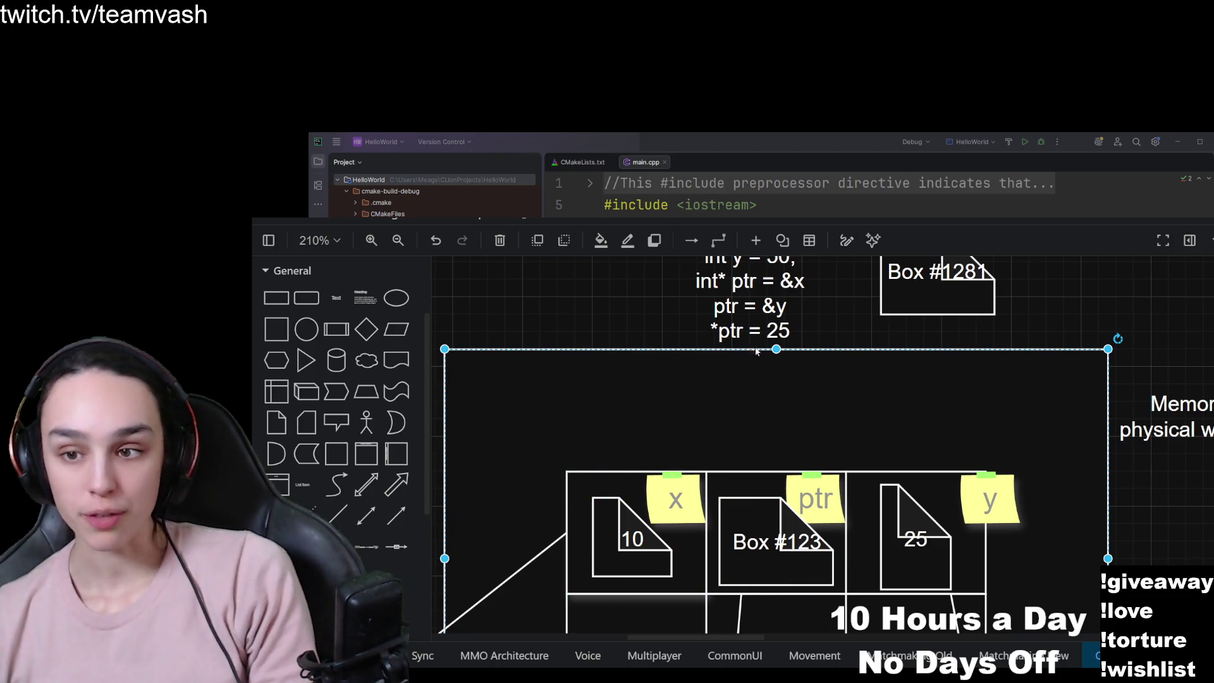
{"action": "left_click_drag", "start_coordinate": [632, 555], "coordinate": [636, 559]}
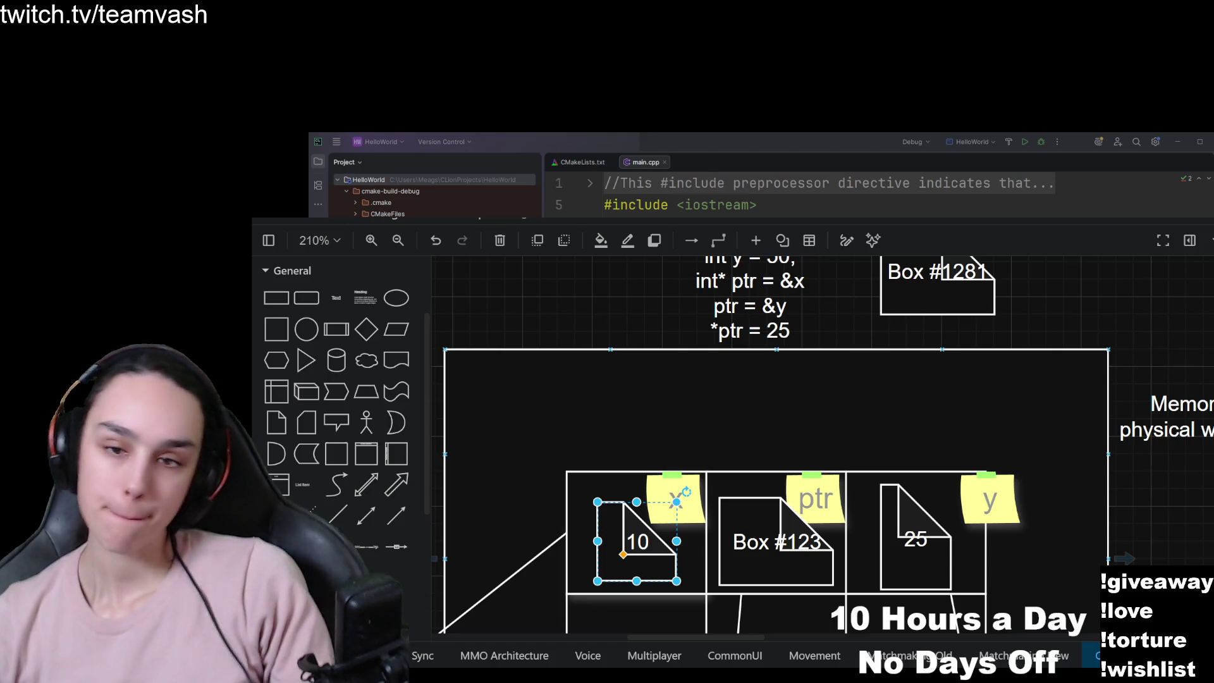
{"action": "scroll", "coordinate": [873, 455], "scroll_direction": "down", "scroll_amount": 2}
{"action": "left_click", "coordinate": [796, 449]}
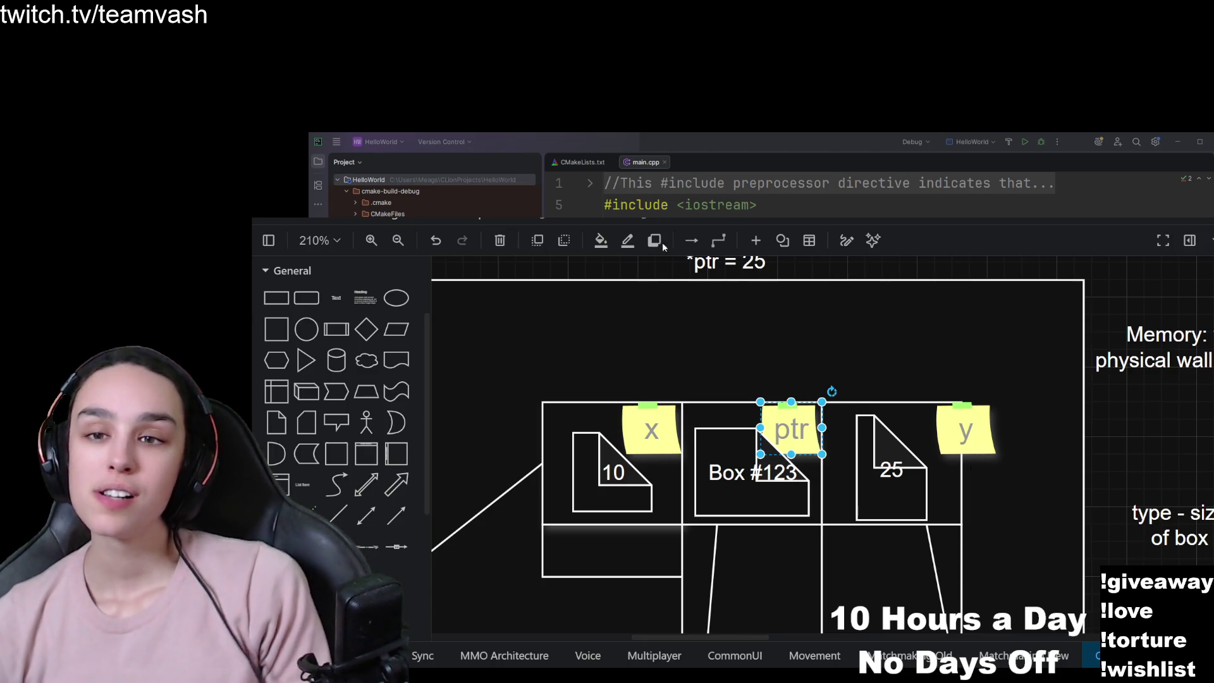
{"action": "scroll", "coordinate": [765, 366], "scroll_direction": "down", "scroll_amount": 4}
Look over the diagram, checking the ptr label note and the mailbox photo.
{"action": "left_click", "coordinate": [776, 395]}
{"action": "scroll", "coordinate": [776, 396], "scroll_direction": "up", "scroll_amount": 3}
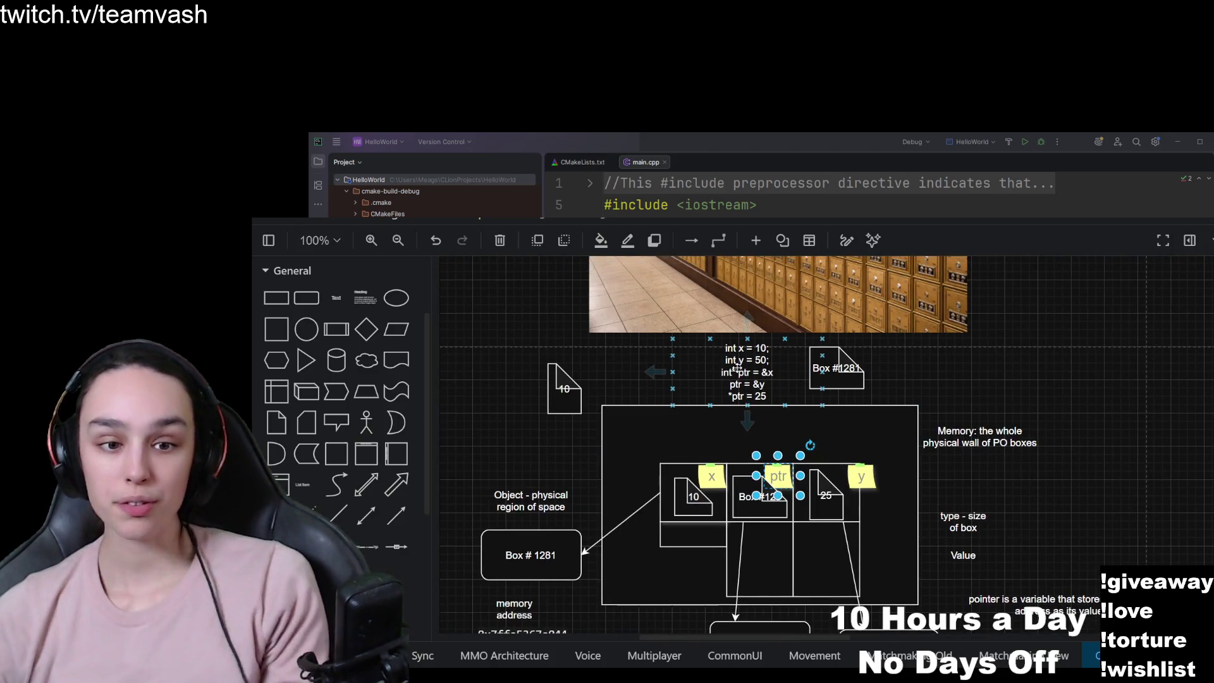
{"action": "scroll", "coordinate": [737, 369], "scroll_direction": "up", "scroll_amount": 10}
{"action": "scroll", "coordinate": [784, 503], "scroll_direction": "left", "scroll_amount": 4}
{"action": "scroll", "coordinate": [784, 503], "scroll_direction": "up", "scroll_amount": 2}
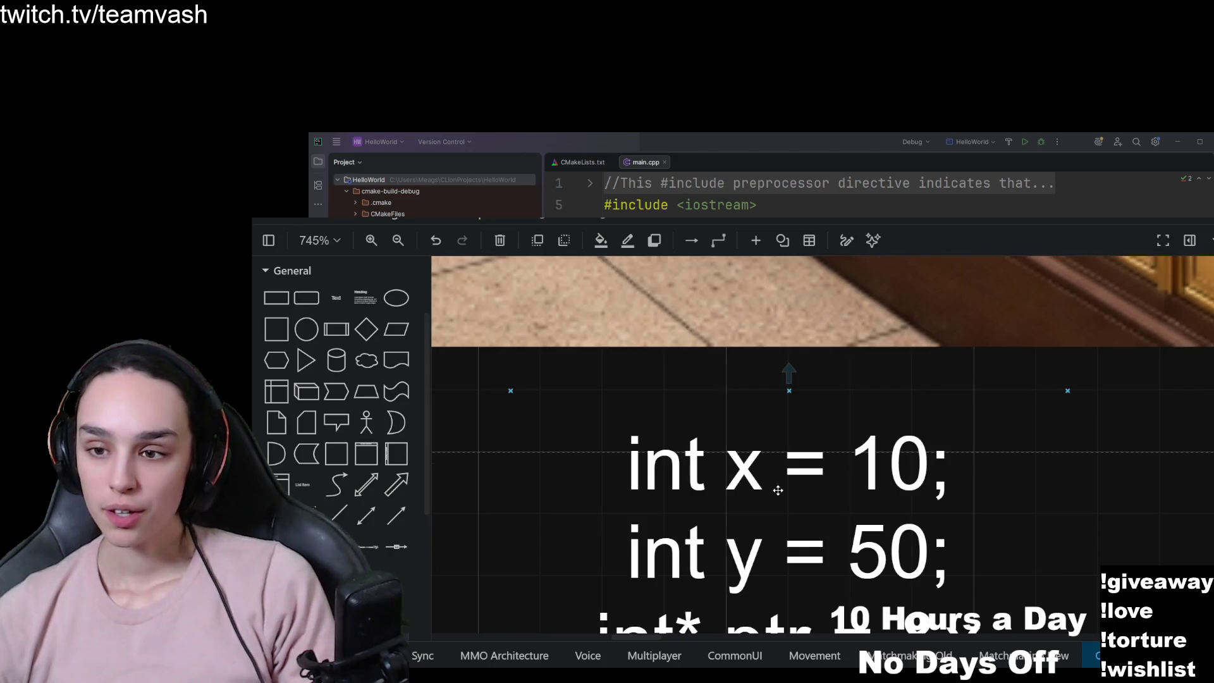
{"action": "scroll", "coordinate": [778, 490], "scroll_direction": "down", "scroll_amount": 10}
{"action": "scroll", "coordinate": [803, 568], "scroll_direction": "up", "scroll_amount": 3}
{"action": "scroll", "coordinate": [814, 385], "scroll_direction": "down", "scroll_amount": 3}
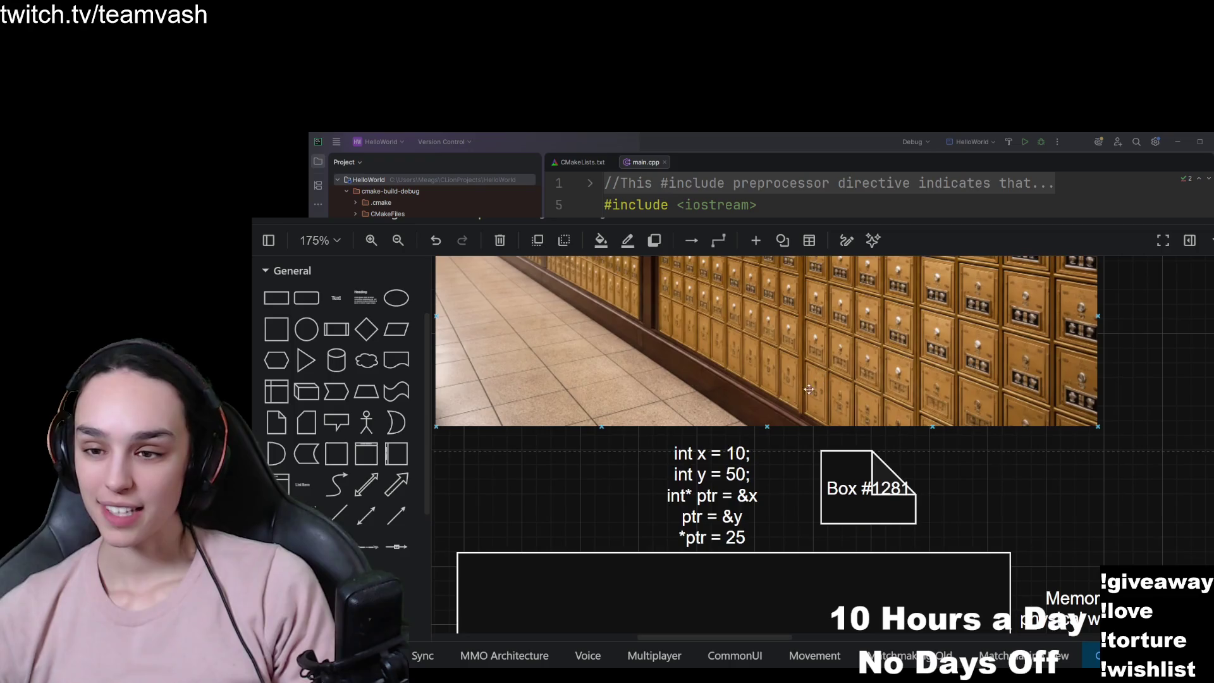
{"action": "scroll", "coordinate": [814, 385], "scroll_direction": "up", "scroll_amount": 3}
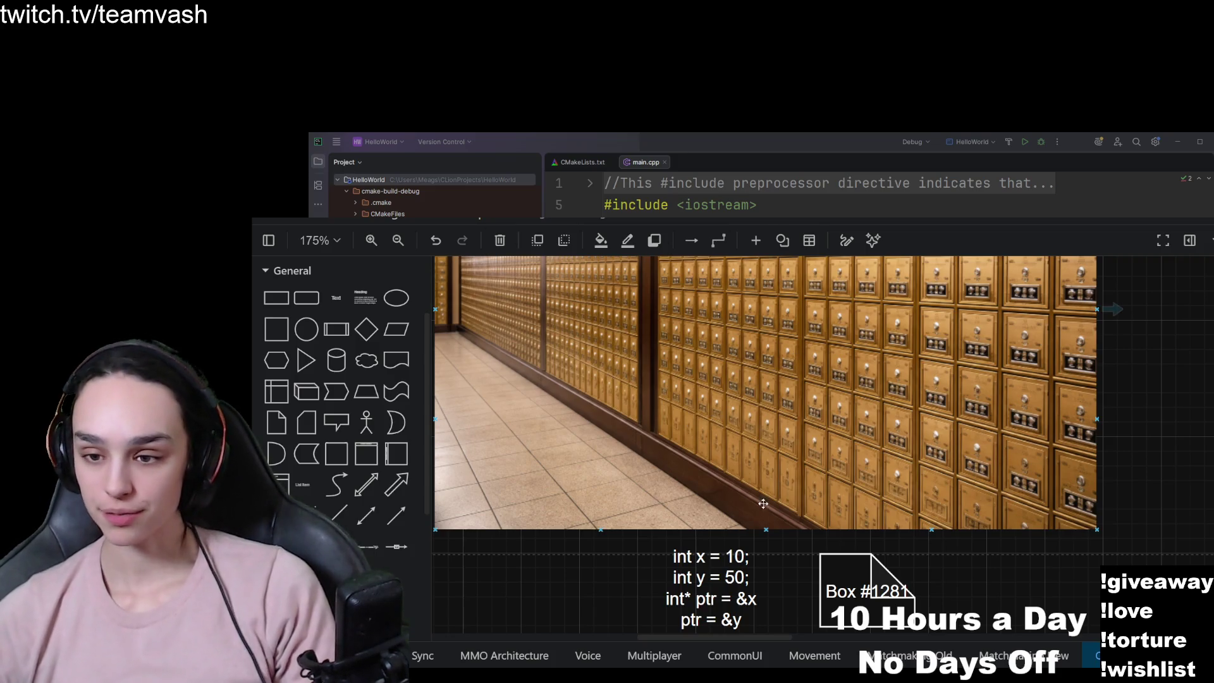
{"action": "left_click", "coordinate": [787, 582]}
{"action": "scroll", "coordinate": [786, 581], "scroll_direction": "down", "scroll_amount": 5}
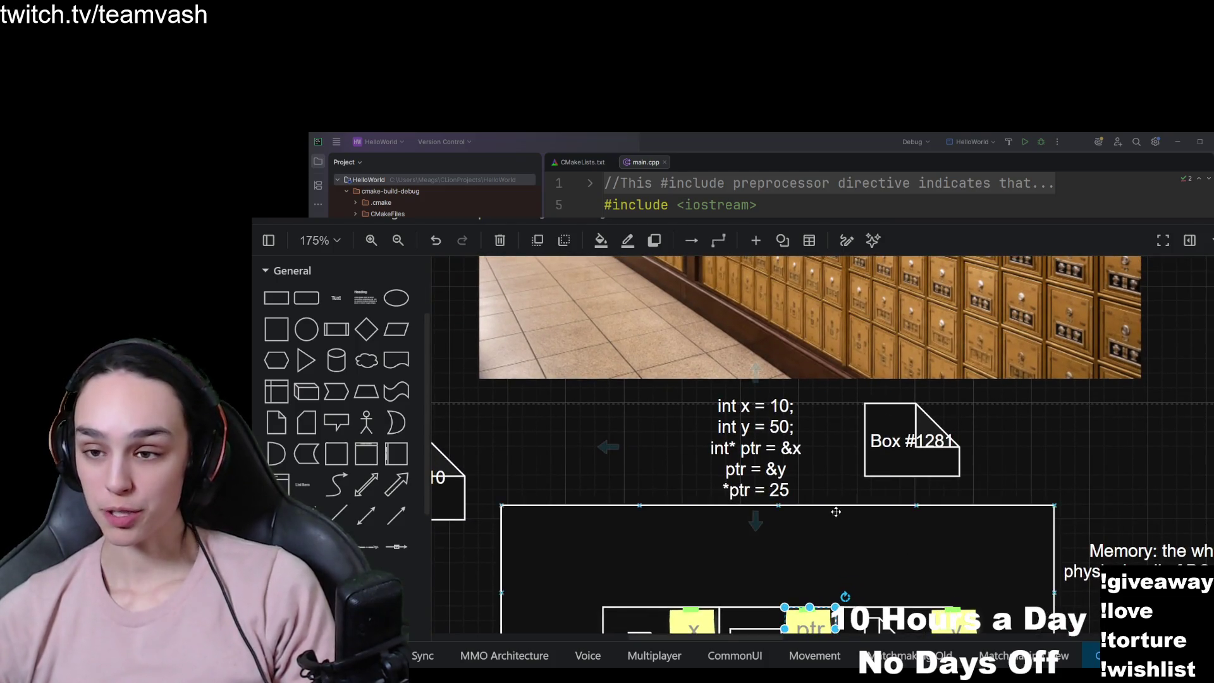
{"action": "scroll", "coordinate": [836, 512], "scroll_direction": "down", "scroll_amount": 5}
Select the 10 box and drag it up above the memory container.
{"action": "left_click", "coordinate": [639, 462]}
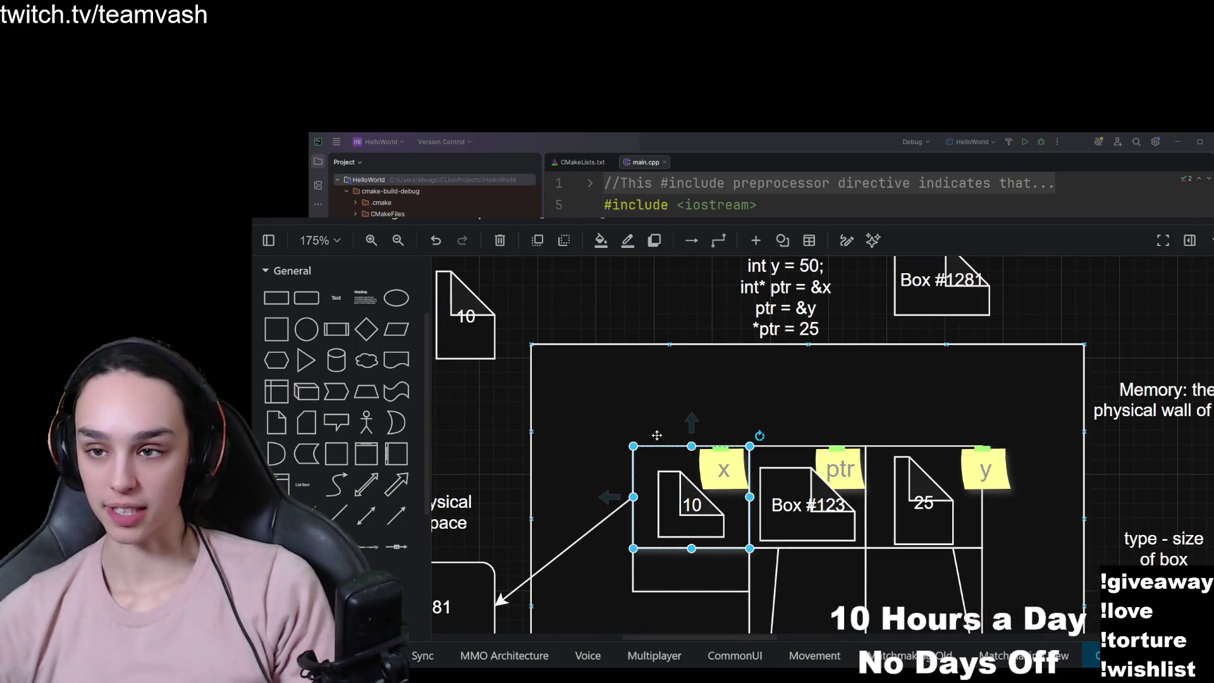
{"action": "scroll", "coordinate": [671, 420], "scroll_direction": "up", "scroll_amount": 2}
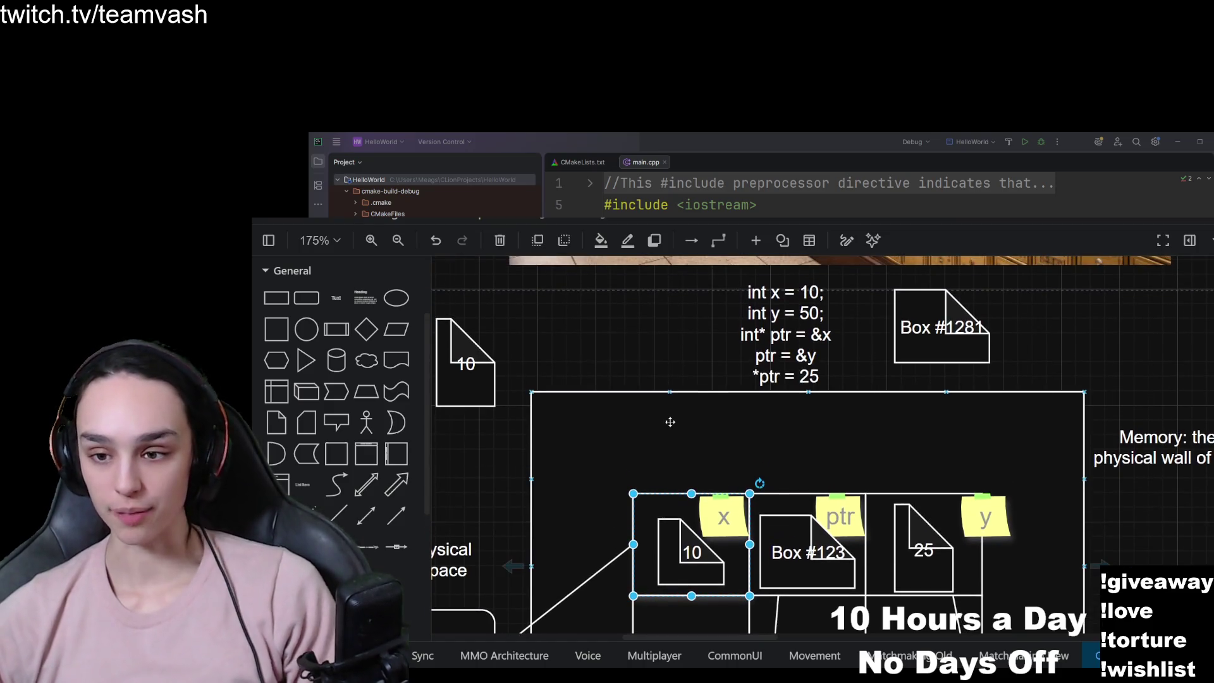
{"action": "scroll", "coordinate": [670, 420], "scroll_direction": "down", "scroll_amount": 2}
{"action": "mouse_move", "coordinate": [691, 504]}
{"action": "left_mouse_down"}
{"action": "mouse_move", "coordinate": [692, 441]}
{"action": "mouse_move", "coordinate": [629, 305]}
{"action": "left_mouse_up"}
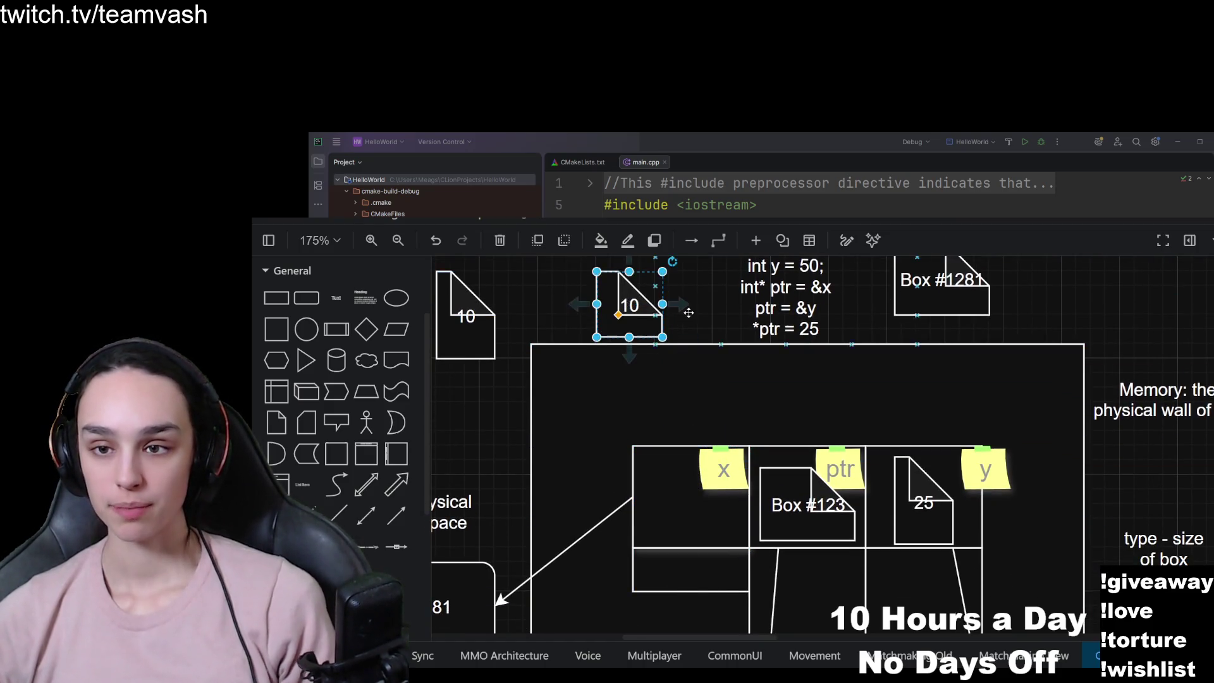
{"action": "scroll", "coordinate": [683, 354], "scroll_direction": "up", "scroll_amount": 3}
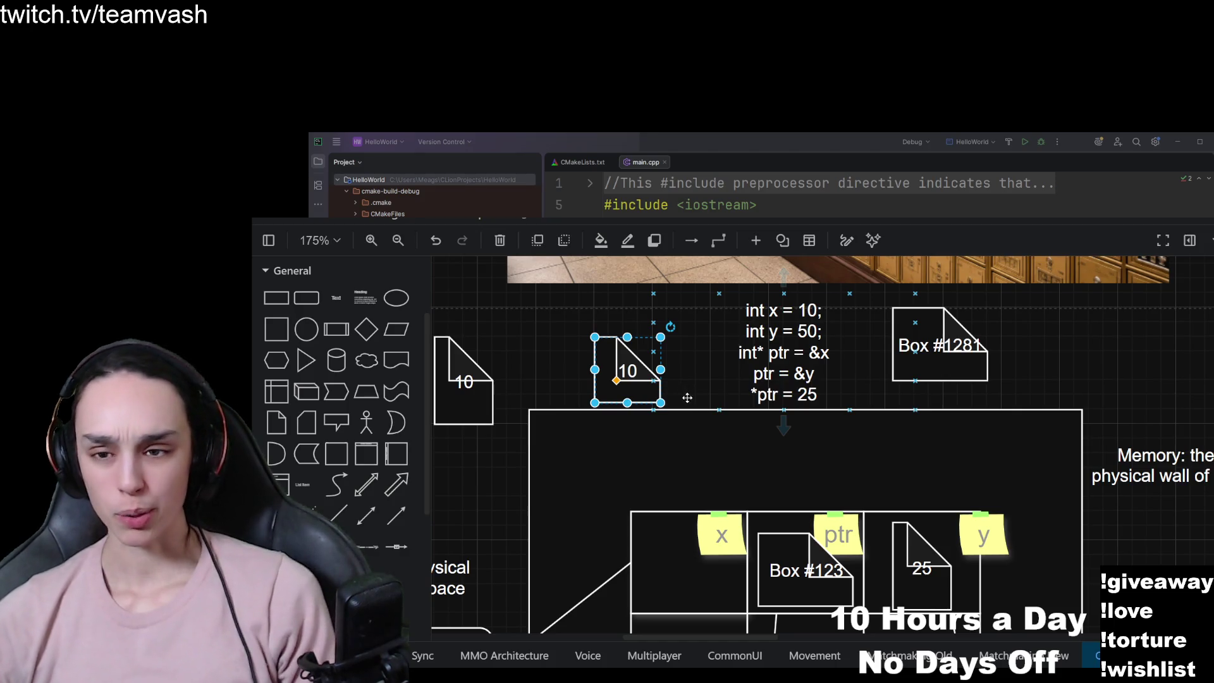
Drag the 10 page down into the x memory slot, left of Box #123.
{"action": "left_click_drag", "start_coordinate": [707, 396], "coordinate": [689, 455]}
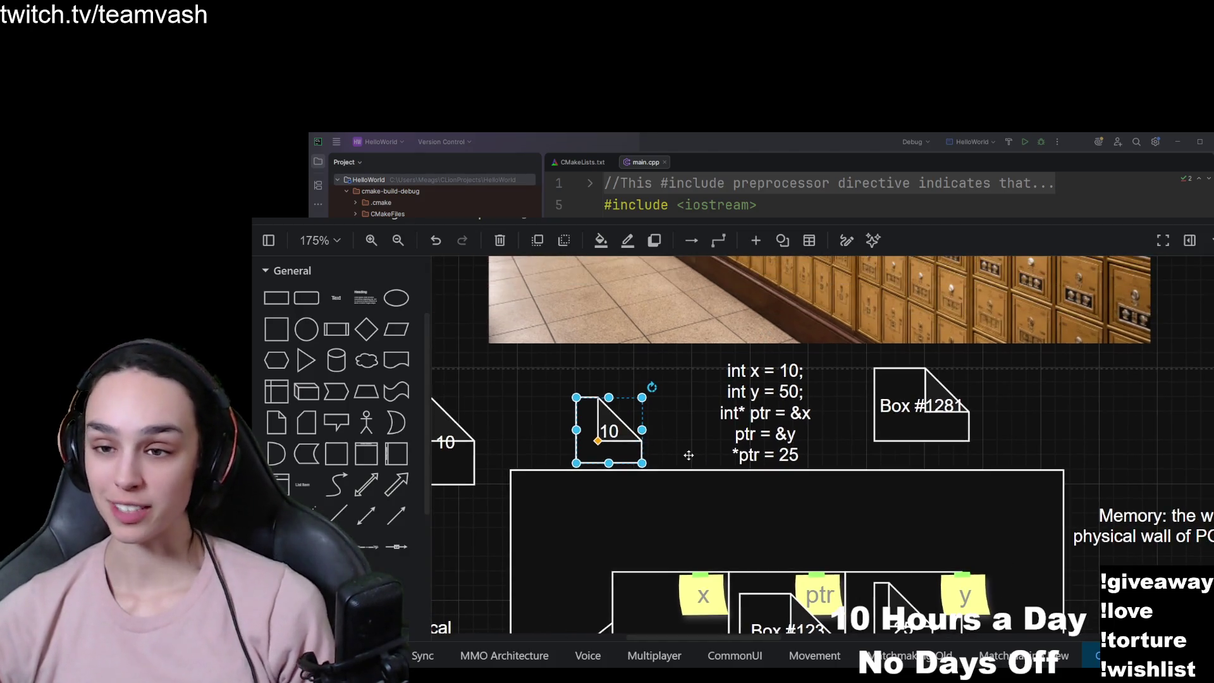
{"action": "scroll", "coordinate": [688, 455], "scroll_direction": "down", "scroll_amount": 3}
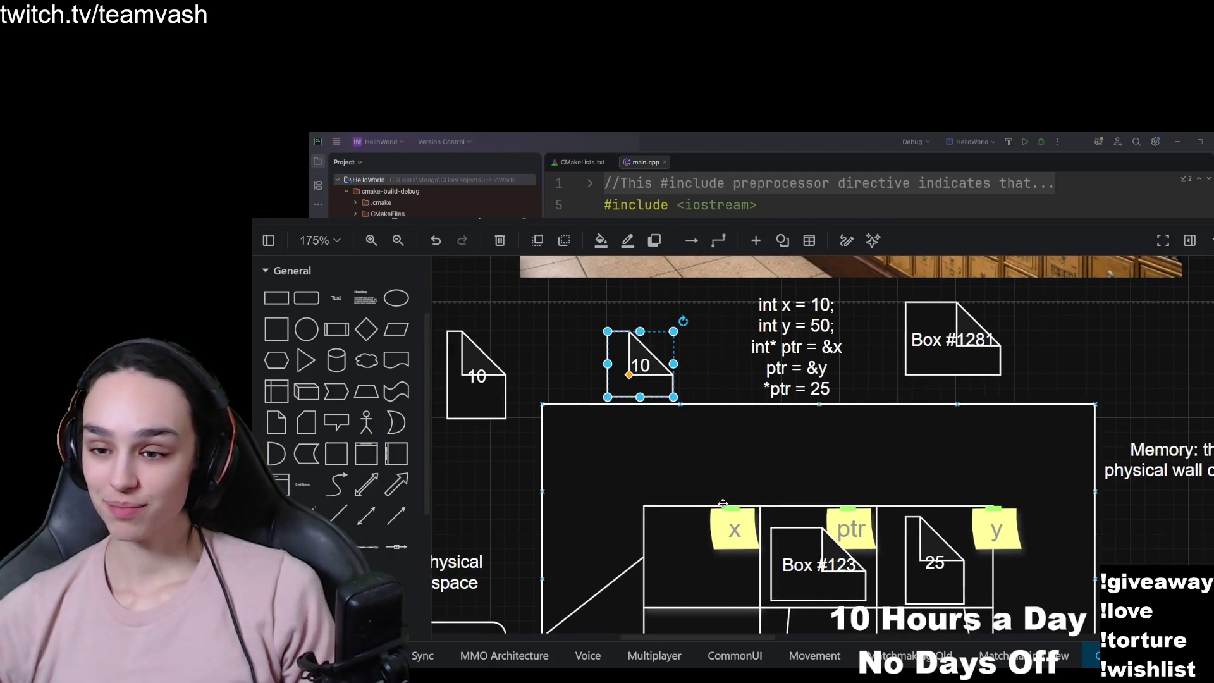
{"action": "left_click", "coordinate": [668, 530]}
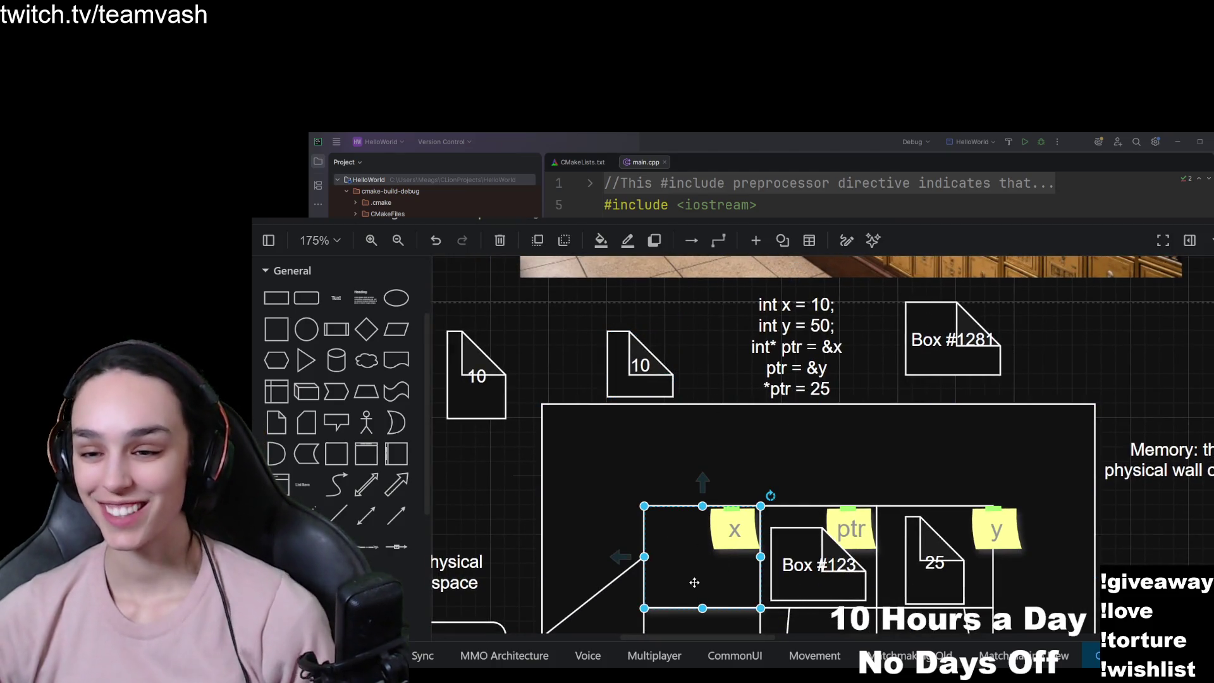
{"action": "scroll", "coordinate": [690, 579], "scroll_direction": "down", "scroll_amount": 2}
{"action": "scroll", "coordinate": [689, 576], "scroll_direction": "up", "scroll_amount": 2}
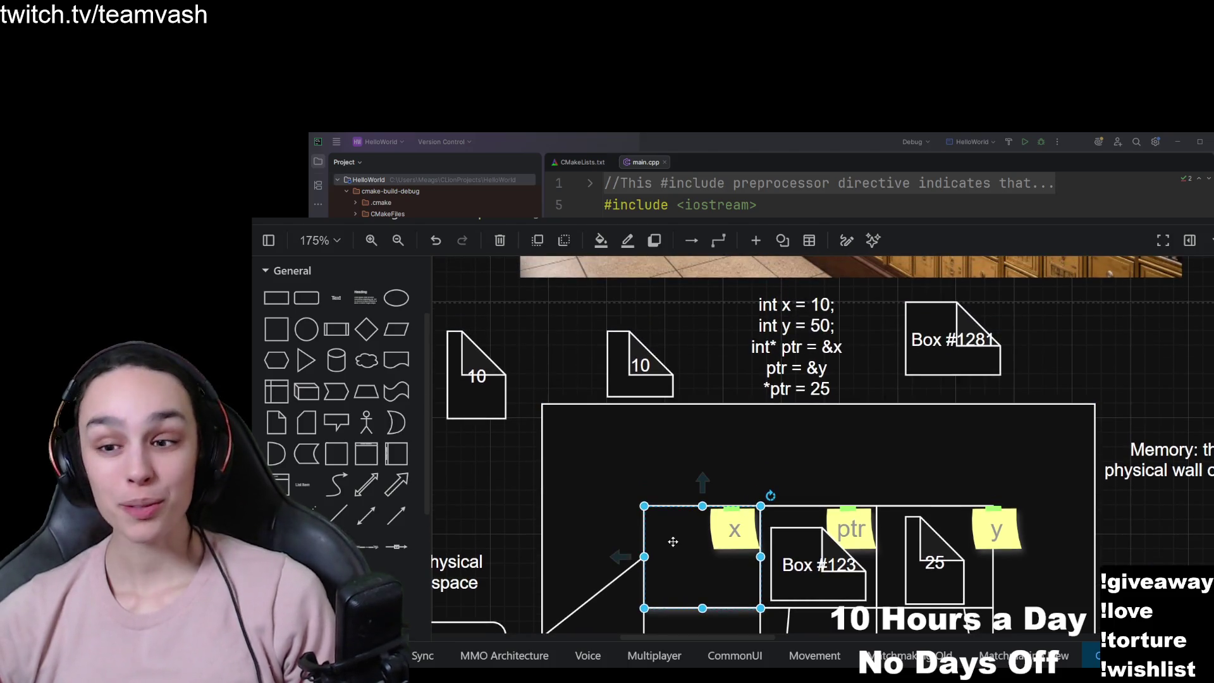
{"action": "left_click_drag", "start_coordinate": [624, 369], "coordinate": [689, 572]}
{"action": "left_click", "coordinate": [691, 444]}
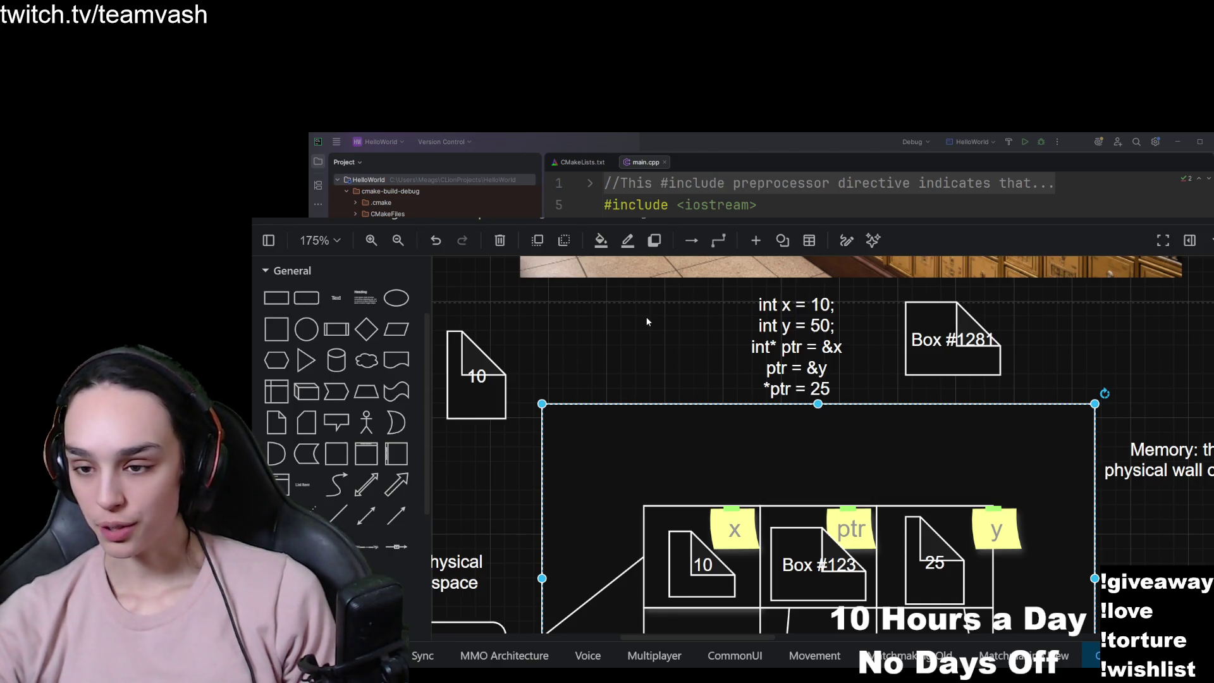
{"action": "mouse_move", "coordinate": [692, 569]}
{"action": "left_mouse_down"}
{"action": "mouse_move", "coordinate": [672, 554]}
{"action": "mouse_move", "coordinate": [691, 566]}
{"action": "left_mouse_up"}
{"action": "left_click", "coordinate": [727, 310]}
{"action": "left_click", "coordinate": [582, 311]}
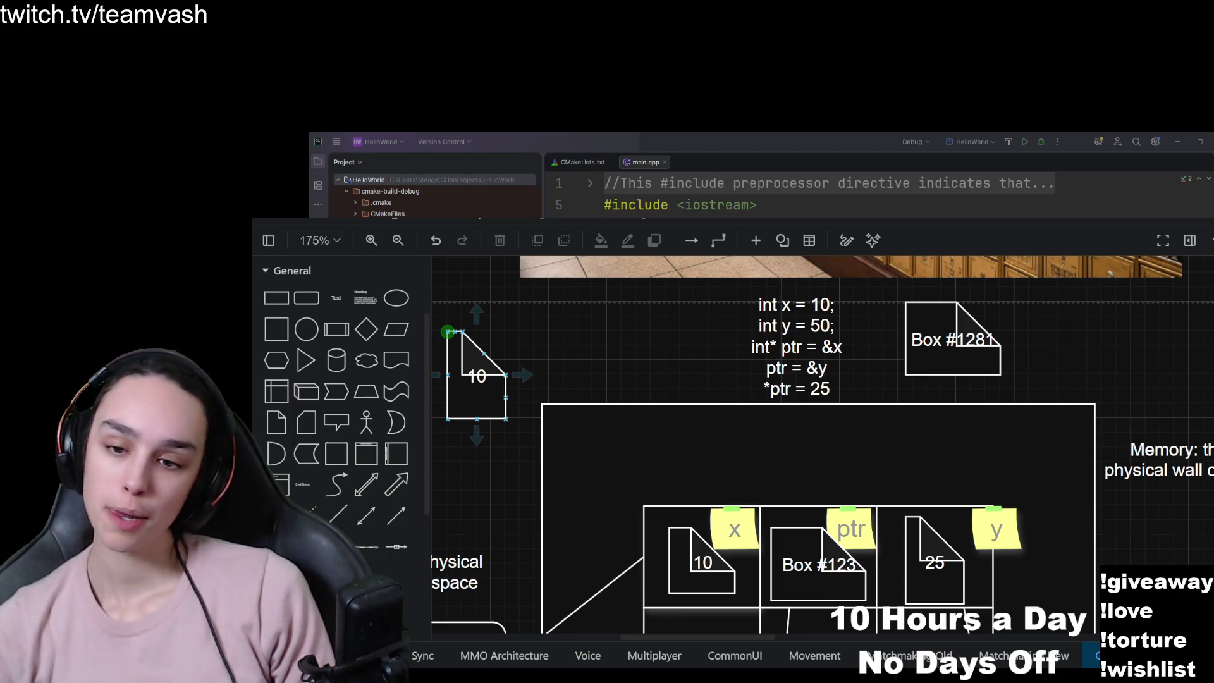
{"action": "left_click_drag", "start_coordinate": [511, 501], "coordinate": [883, 301]}
{"action": "left_click", "coordinate": [822, 456]}
{"action": "scroll", "coordinate": [822, 456], "scroll_direction": "right", "scroll_amount": 10}
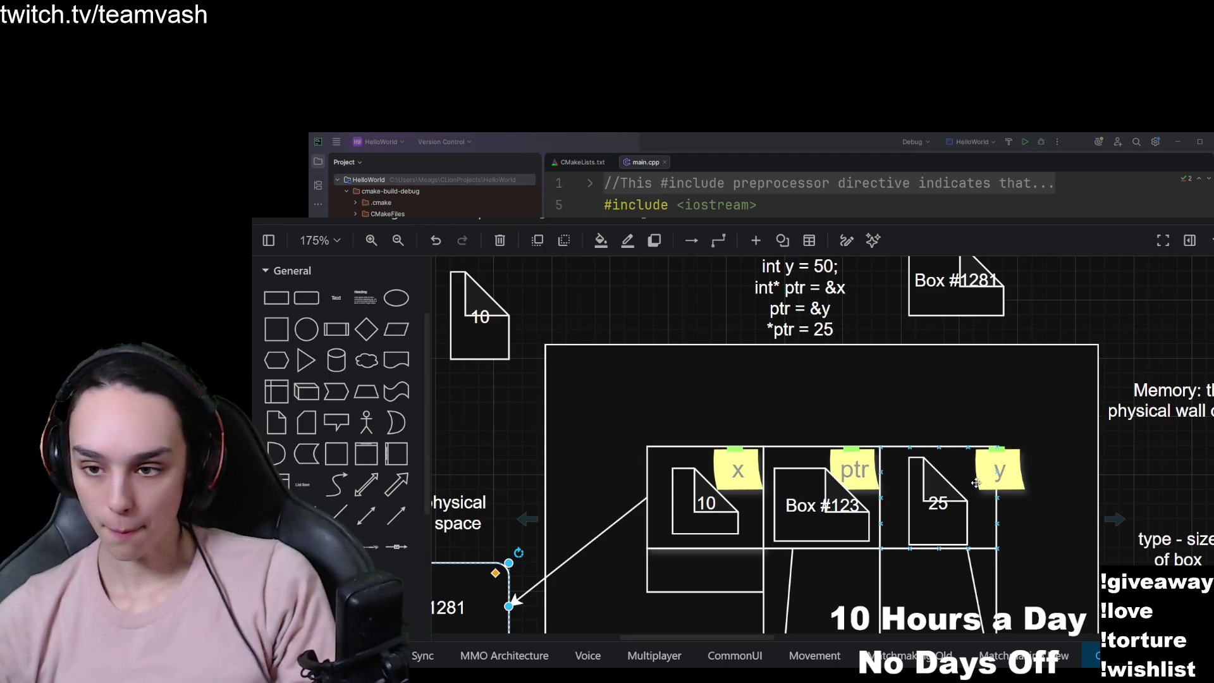
{"action": "scroll", "coordinate": [959, 480], "scroll_direction": "down", "scroll_amount": 4, "text": "ctrl"}
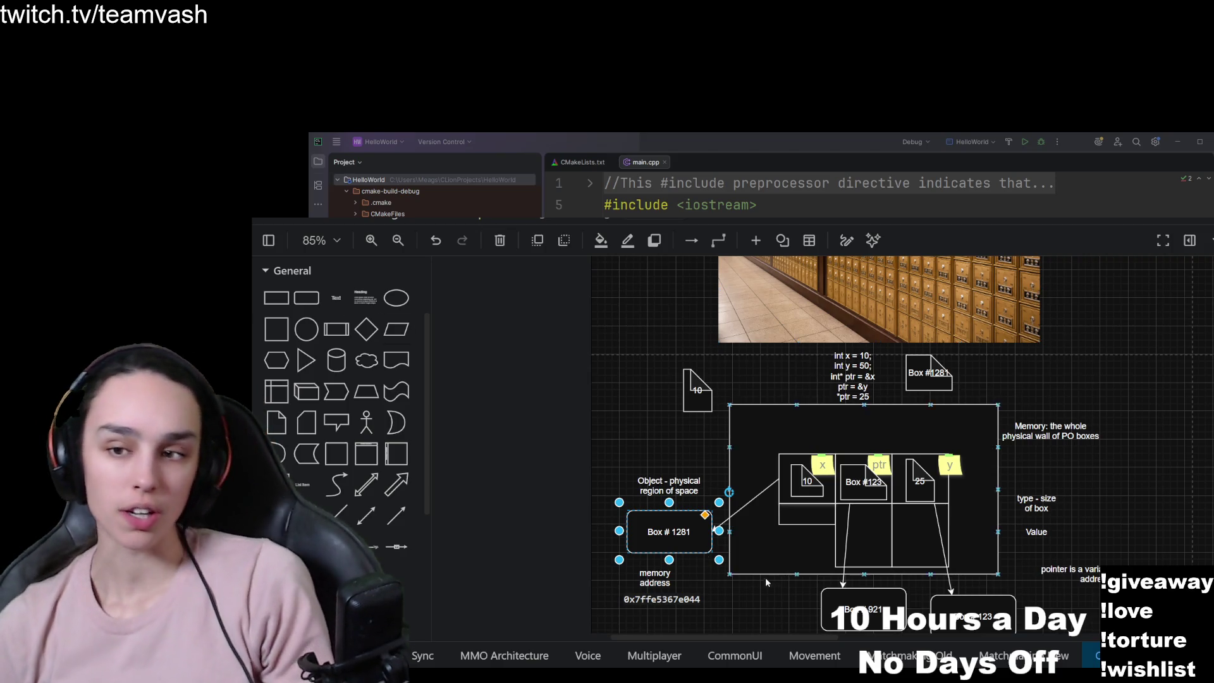
{"action": "scroll", "coordinate": [786, 489], "scroll_direction": "up", "scroll_amount": 4}
Drag the yellow x note onto the 10 box's container so the two group together.
{"action": "left_click", "coordinate": [851, 443]}
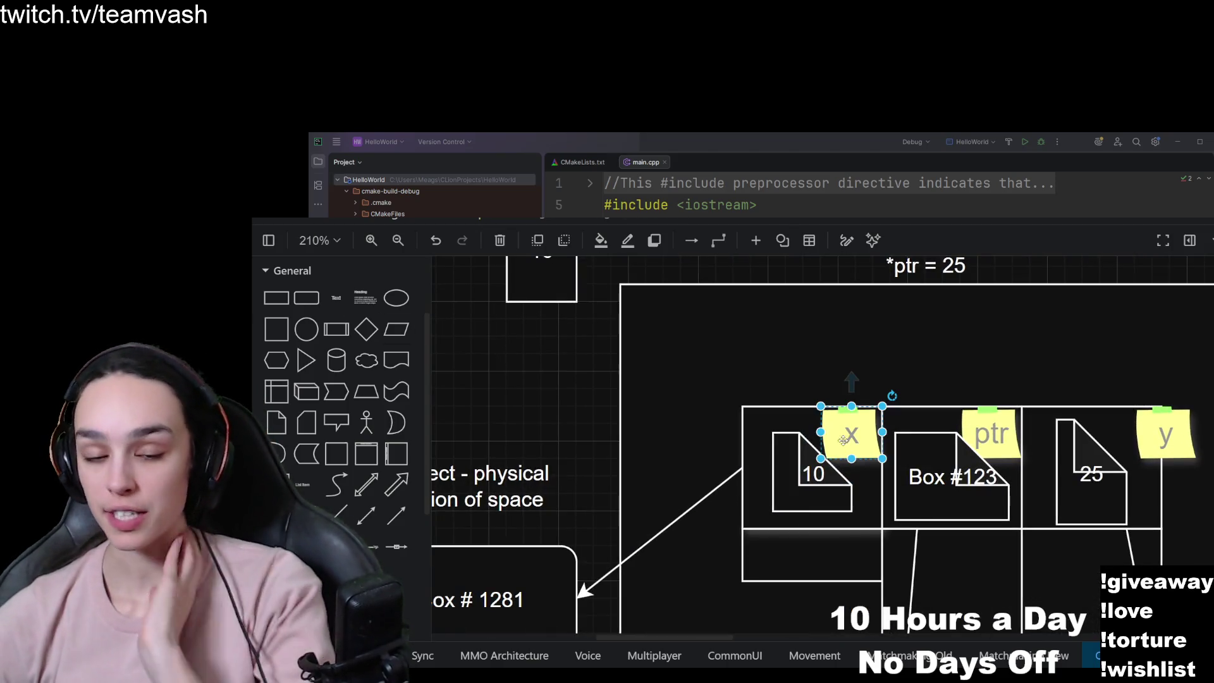
{"action": "left_click_drag", "start_coordinate": [857, 436], "coordinate": [862, 432]}
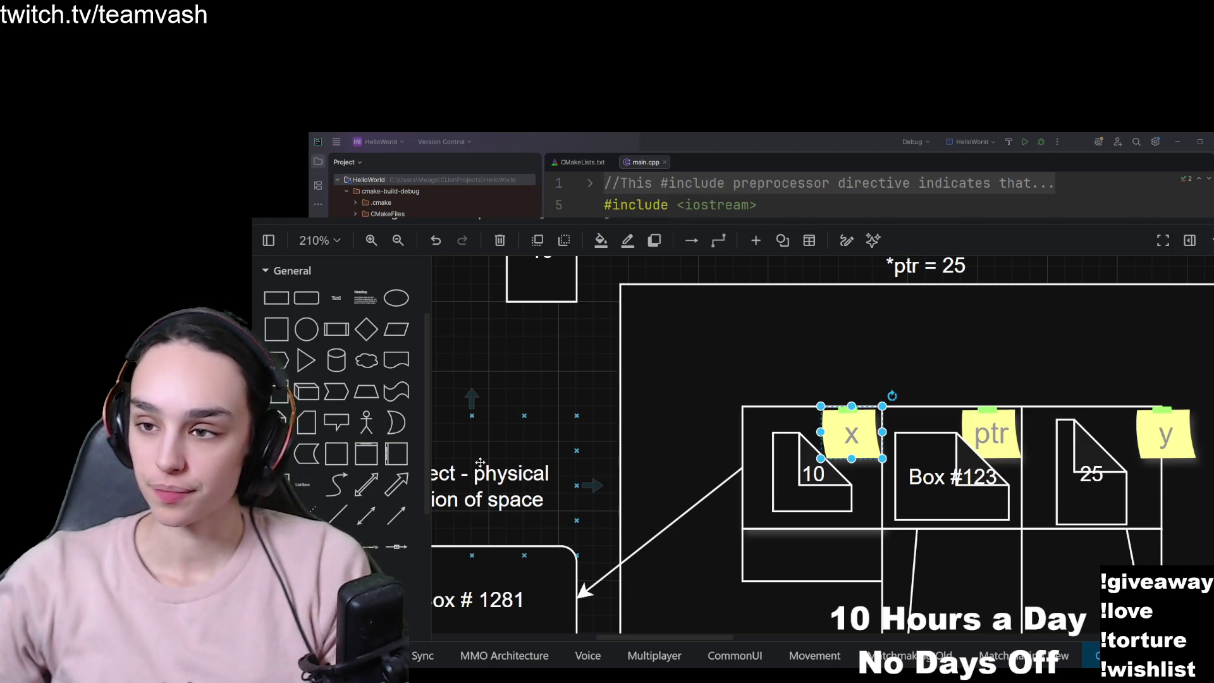
{"action": "scroll", "coordinate": [483, 452], "scroll_direction": "down", "scroll_amount": 4}
{"action": "scroll", "coordinate": [1000, 407], "scroll_direction": "up", "scroll_amount": 2}
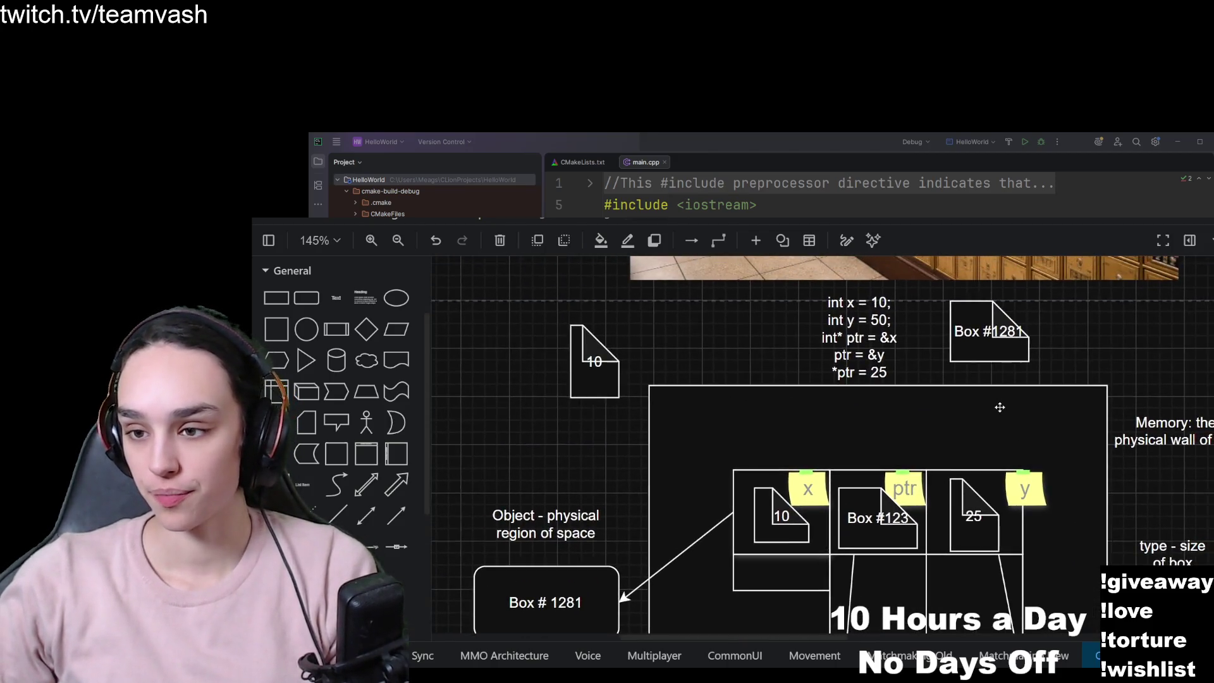
Nudge the 25 page shape slightly up and right in the y cell, beside the y note.
{"action": "left_click", "coordinate": [744, 481]}
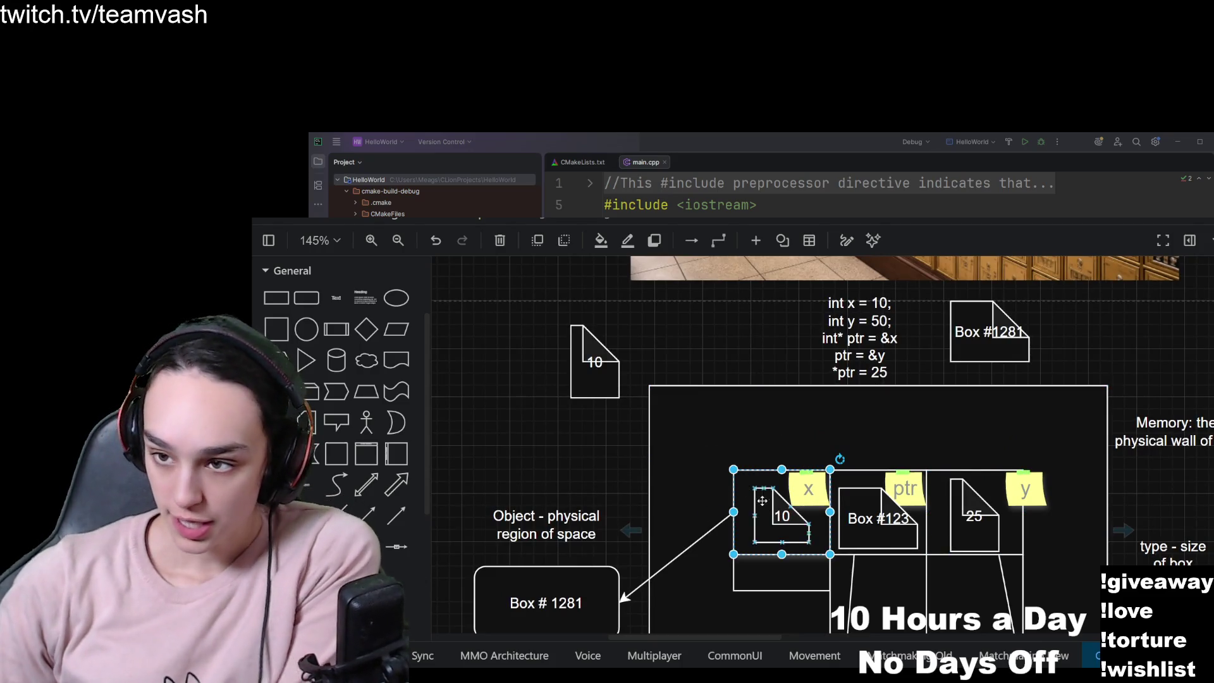
{"action": "left_click", "coordinate": [794, 520]}
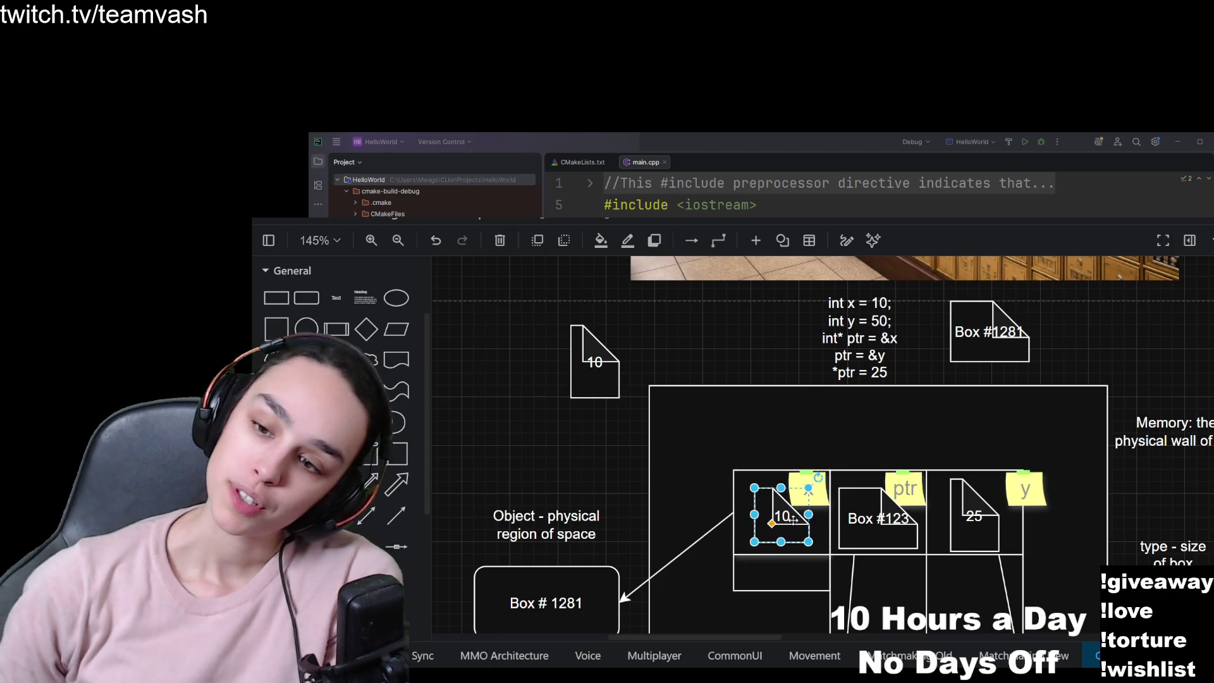
{"action": "left_click_drag", "start_coordinate": [954, 433], "coordinate": [855, 431]}
{"action": "left_click", "coordinate": [890, 485]}
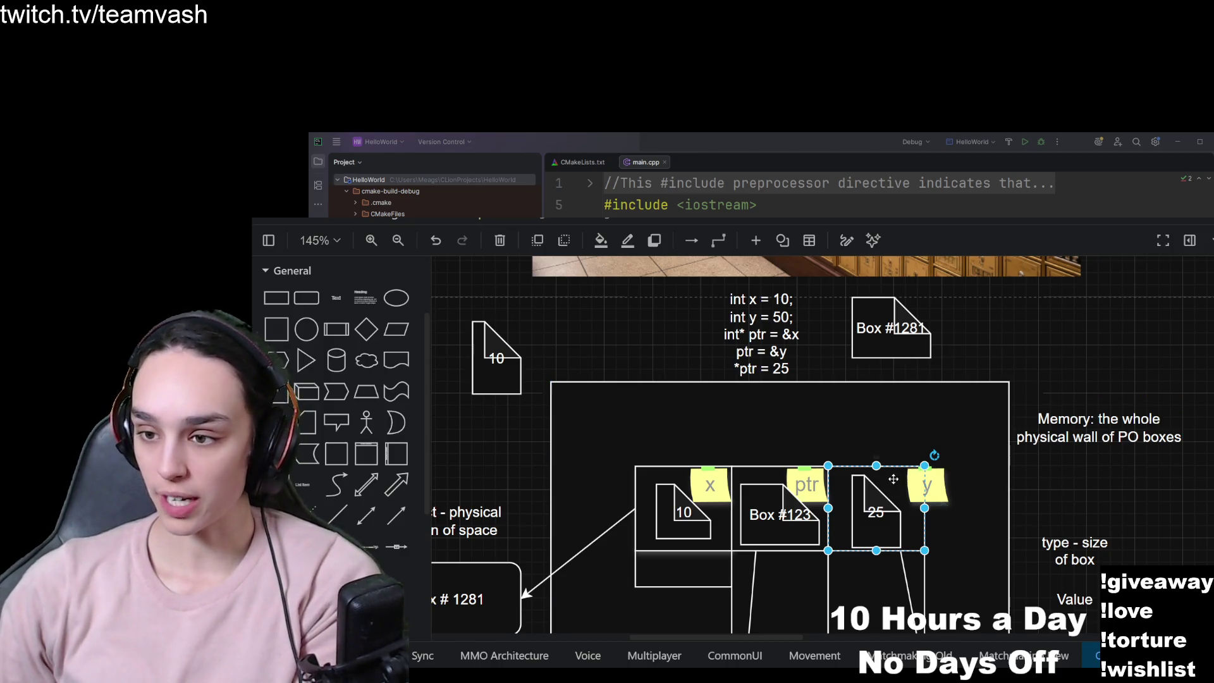
{"action": "left_click", "coordinate": [883, 528]}
{"action": "left_click_drag", "start_coordinate": [883, 528], "coordinate": [886, 522]}
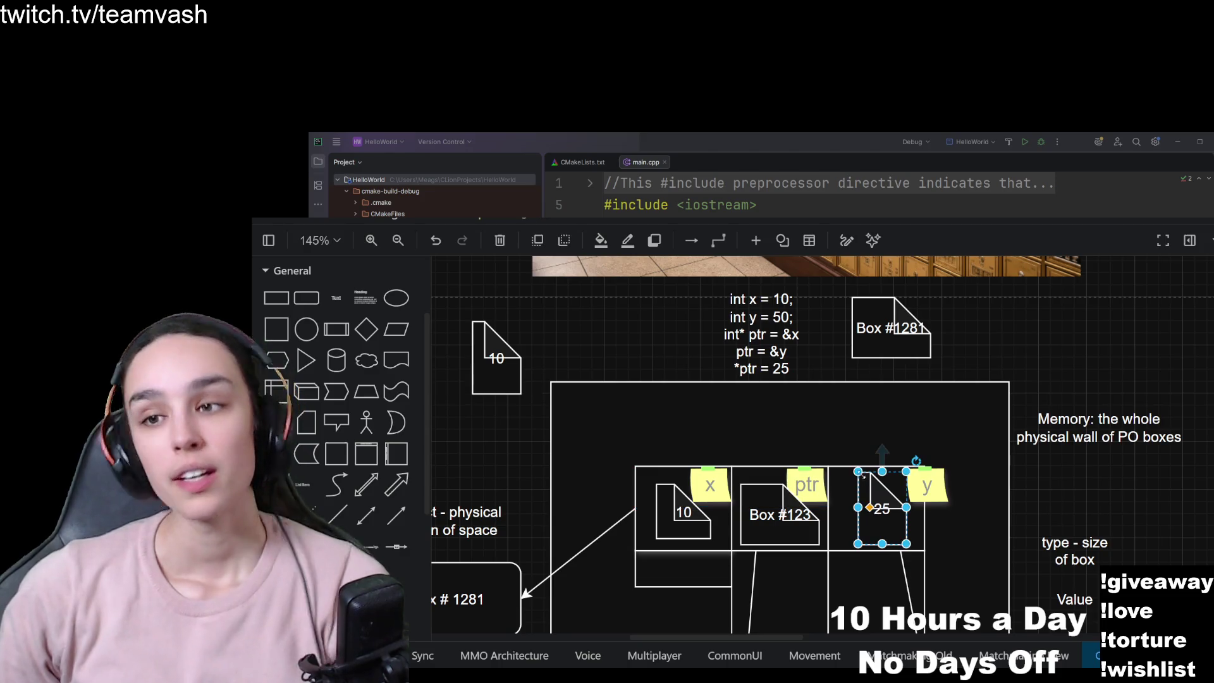
{"action": "left_click", "coordinate": [926, 486]}
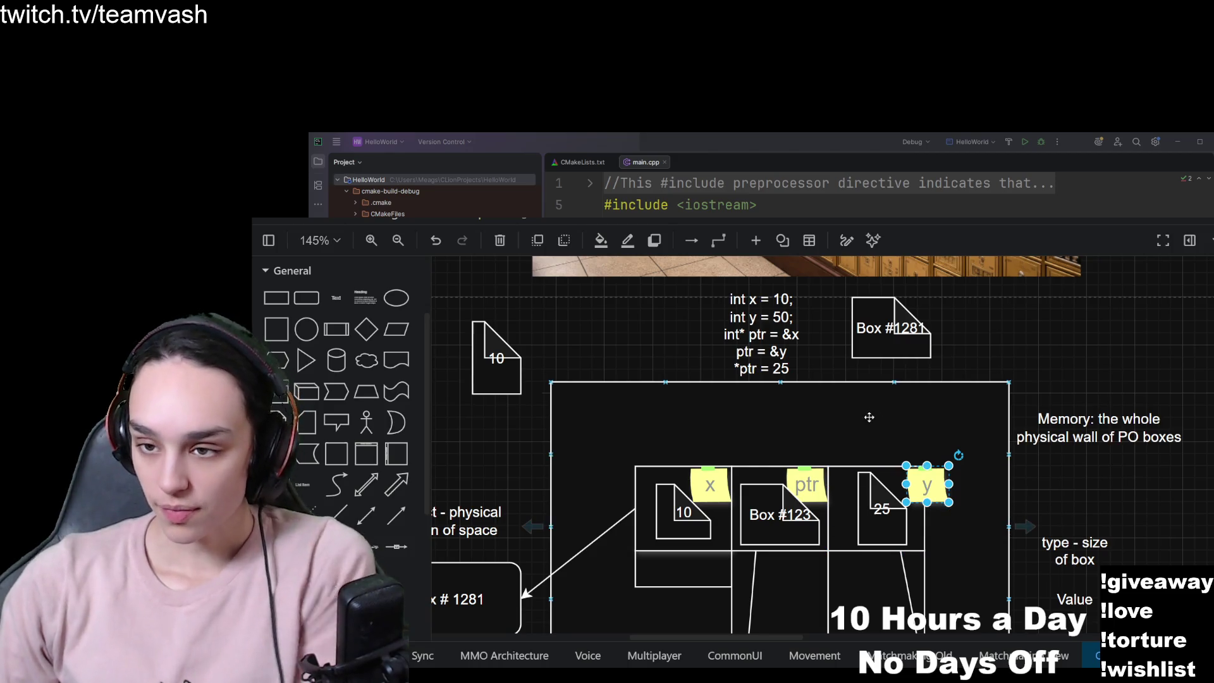
{"action": "scroll", "coordinate": [870, 417], "scroll_direction": "up", "scroll_amount": 2}
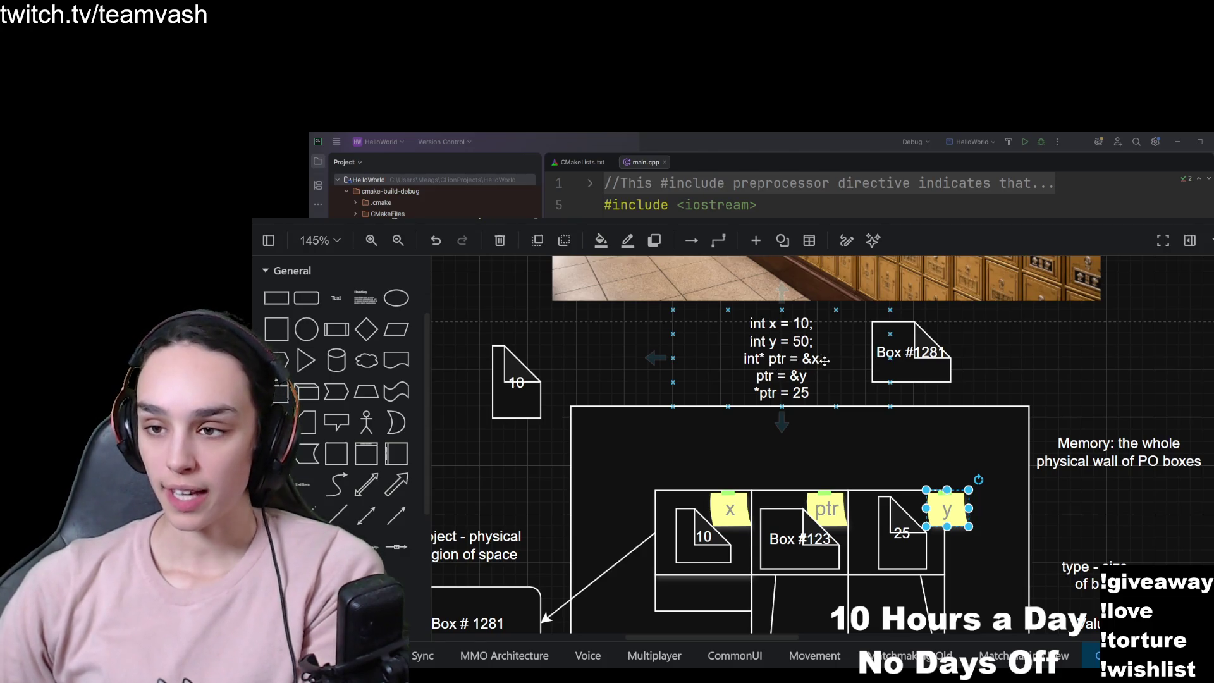
Nudge the Box #123 shape slightly upward within the ptr cell.
{"action": "left_click", "coordinate": [783, 506]}
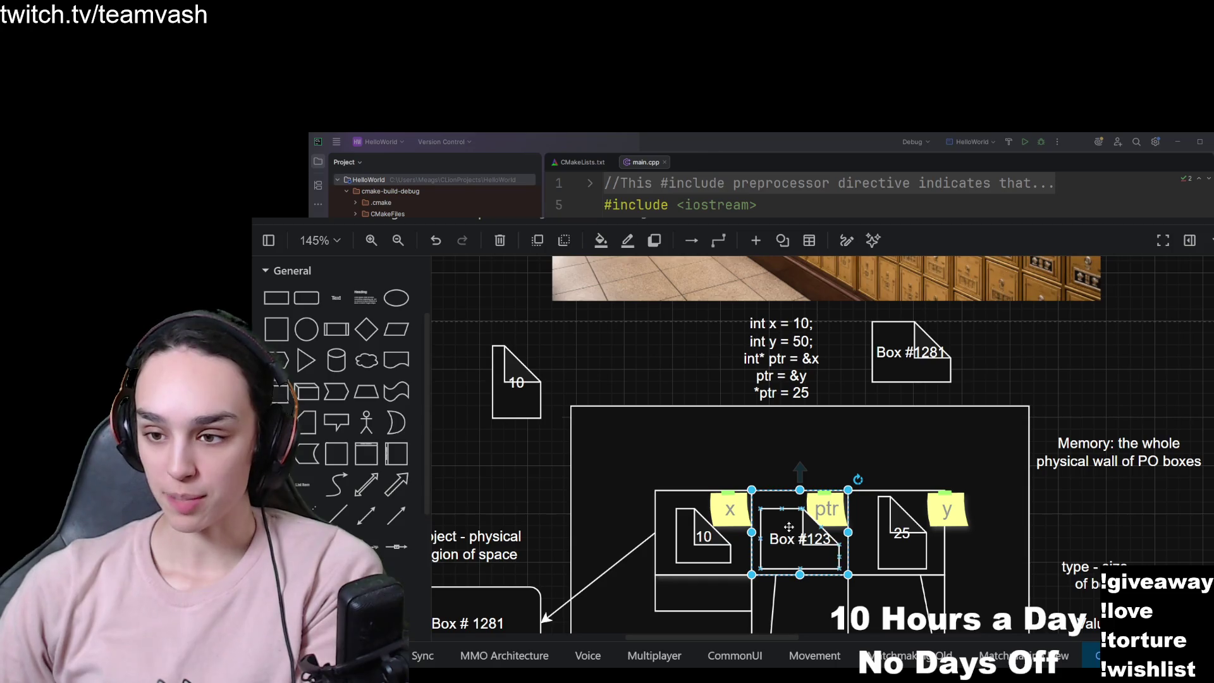
{"action": "left_click", "coordinate": [815, 510]}
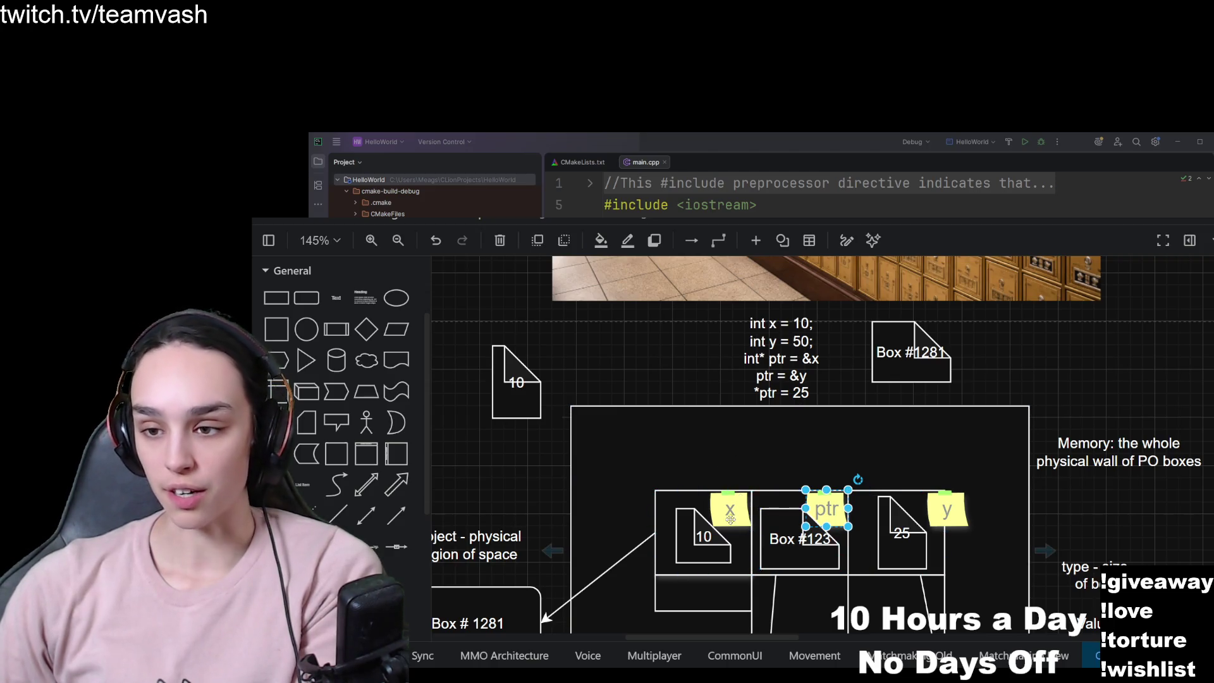
{"action": "left_click", "coordinate": [769, 501]}
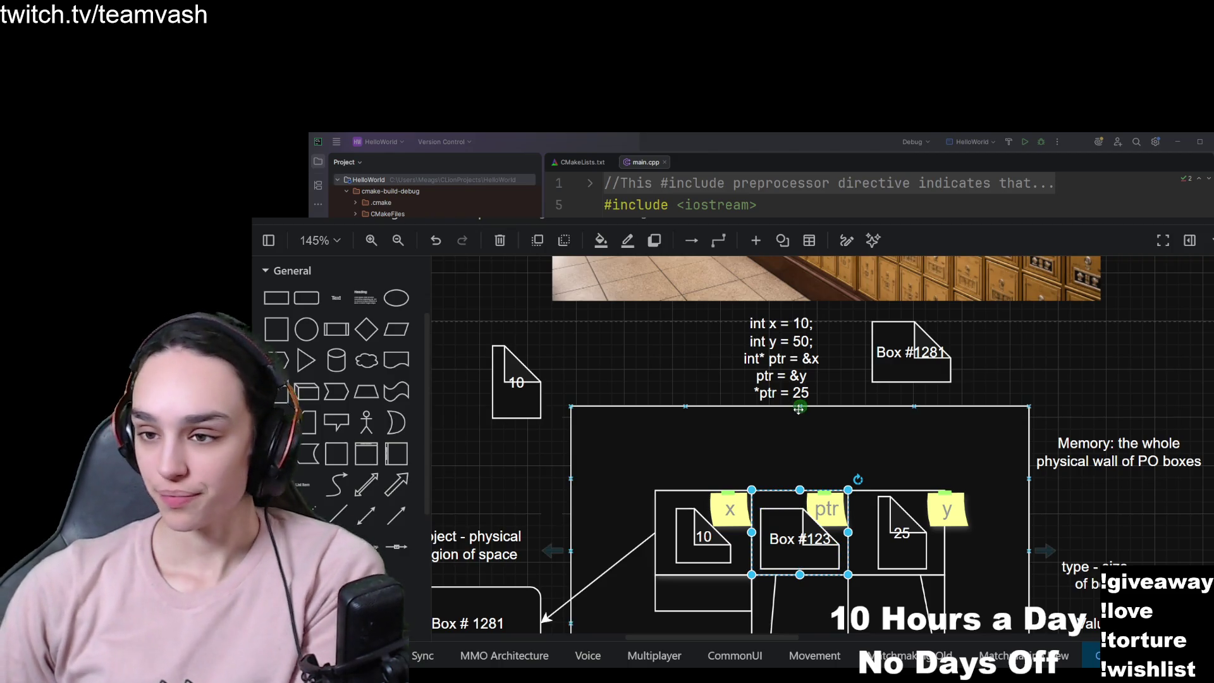
{"action": "left_click", "coordinate": [796, 534]}
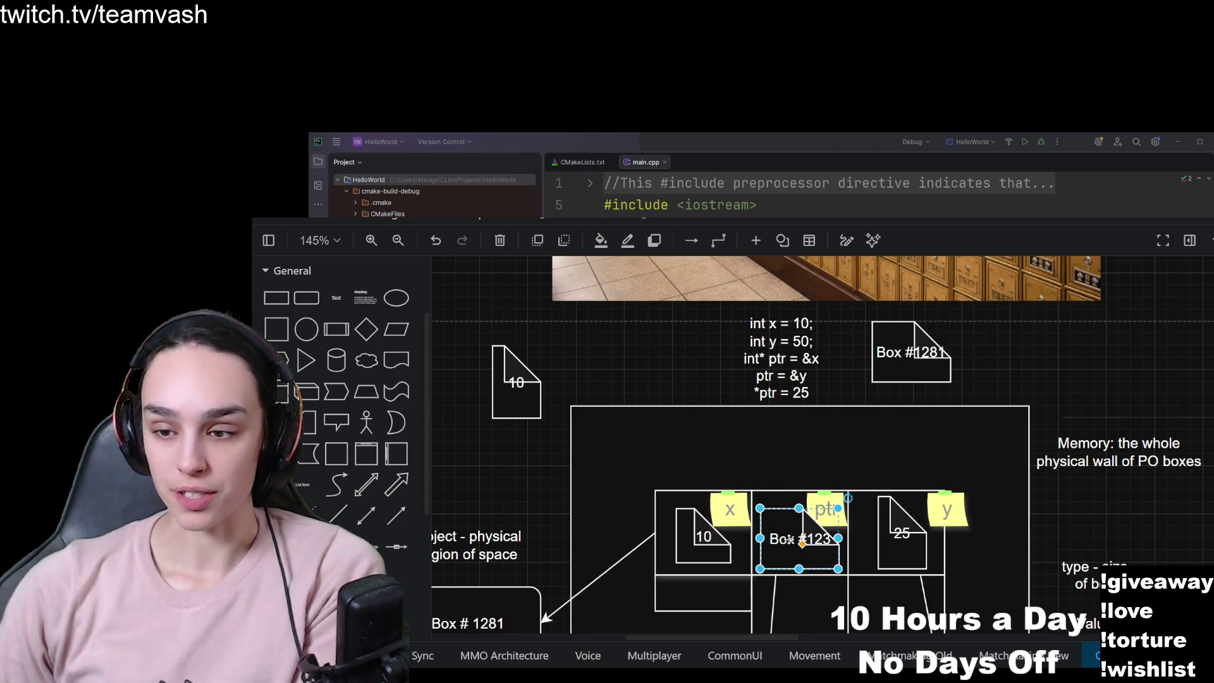
{"action": "mouse_move", "coordinate": [789, 548]}
{"action": "left_mouse_down"}
{"action": "mouse_move", "coordinate": [790, 488]}
{"action": "mouse_move", "coordinate": [804, 532]}
{"action": "mouse_move", "coordinate": [788, 542]}
{"action": "left_mouse_up"}
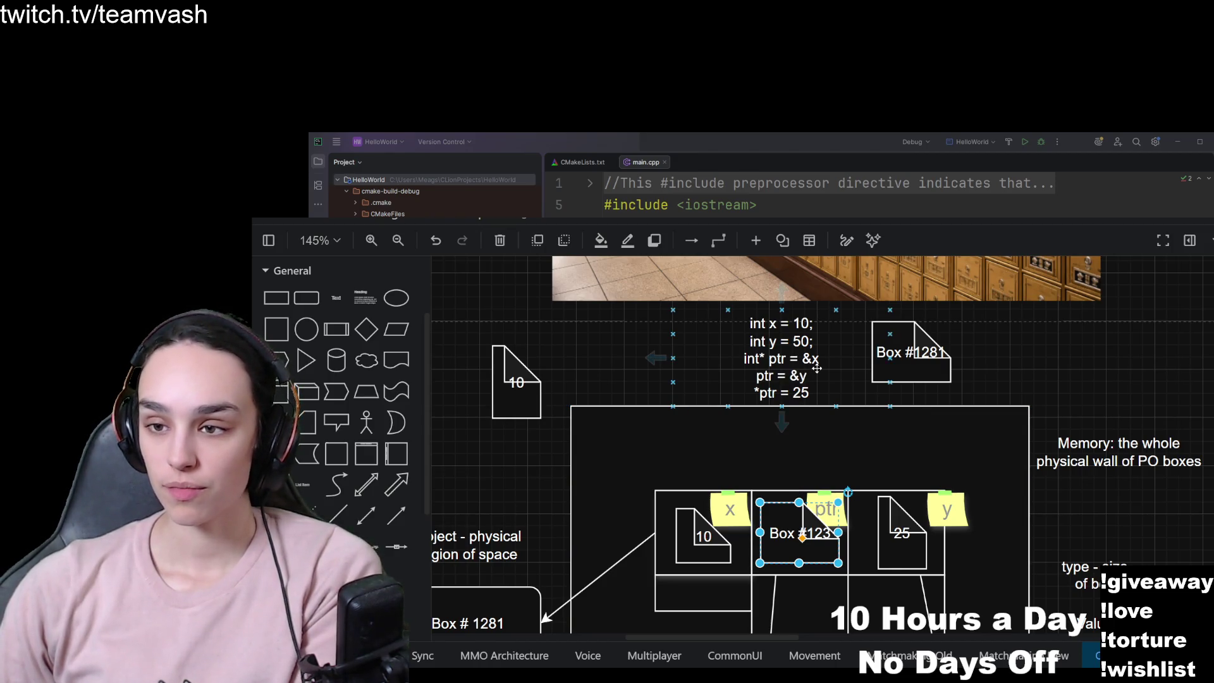
Select the Box # 1281 object box, then begin editing the Box #123 label.
{"action": "scroll", "coordinate": [816, 364], "scroll_direction": "down", "scroll_amount": 4}
{"action": "scroll", "coordinate": [816, 364], "scroll_direction": "left", "scroll_amount": 3}
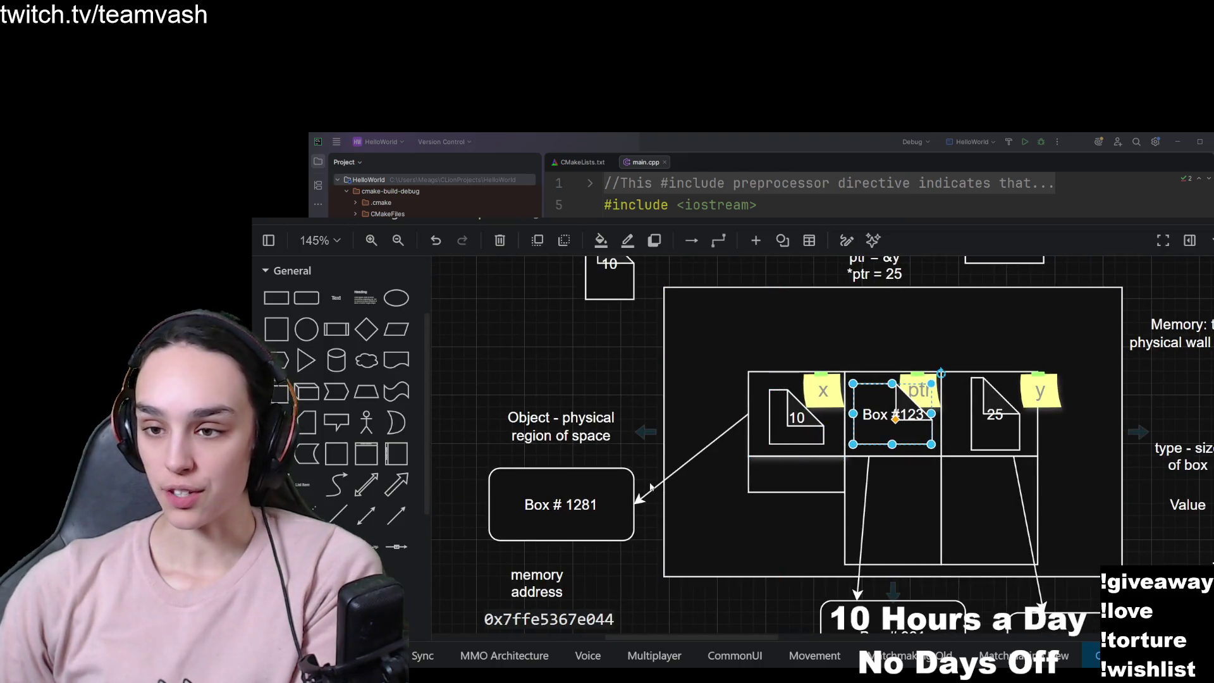
{"action": "left_click", "coordinate": [627, 499]}
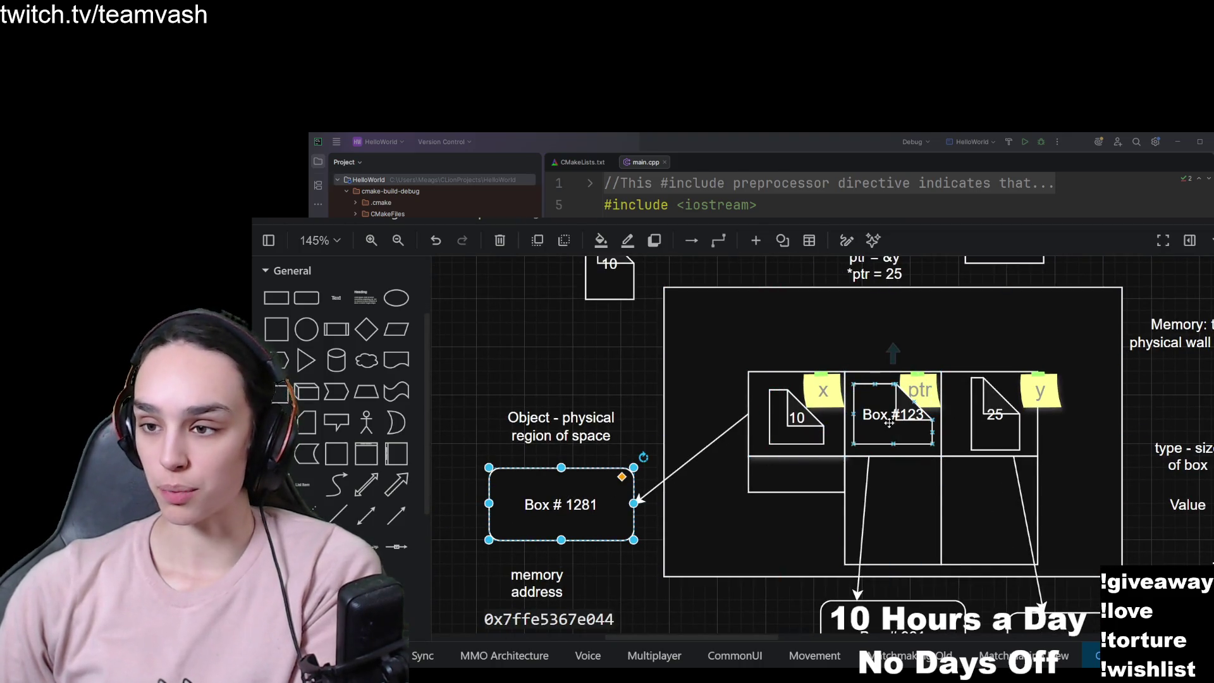
{"action": "left_click", "coordinate": [890, 423]}
{"action": "double_click", "coordinate": [909, 412]}
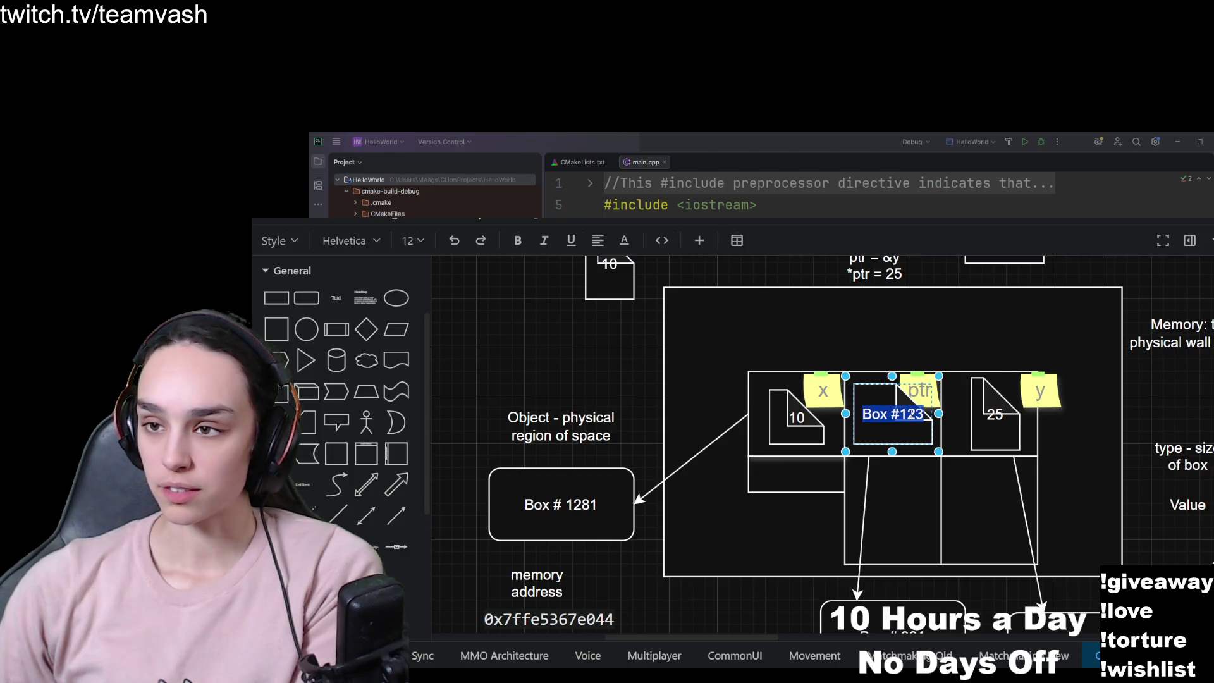
Change the ptr cell's label from Box #123 to Box #1281.
{"action": "left_click", "coordinate": [916, 414]}
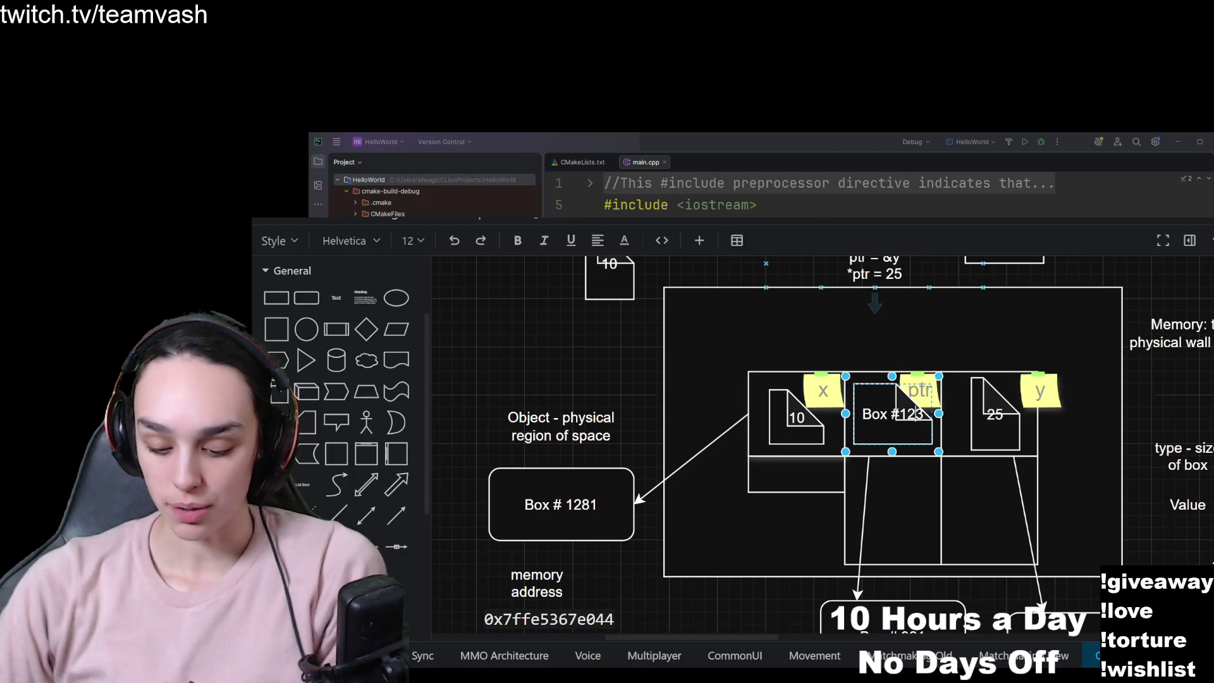
{"action": "key", "text": "Delete"}
{"action": "type", "text": "81"}
{"action": "scroll", "coordinate": [1048, 281], "scroll_direction": "up", "scroll_amount": 3}
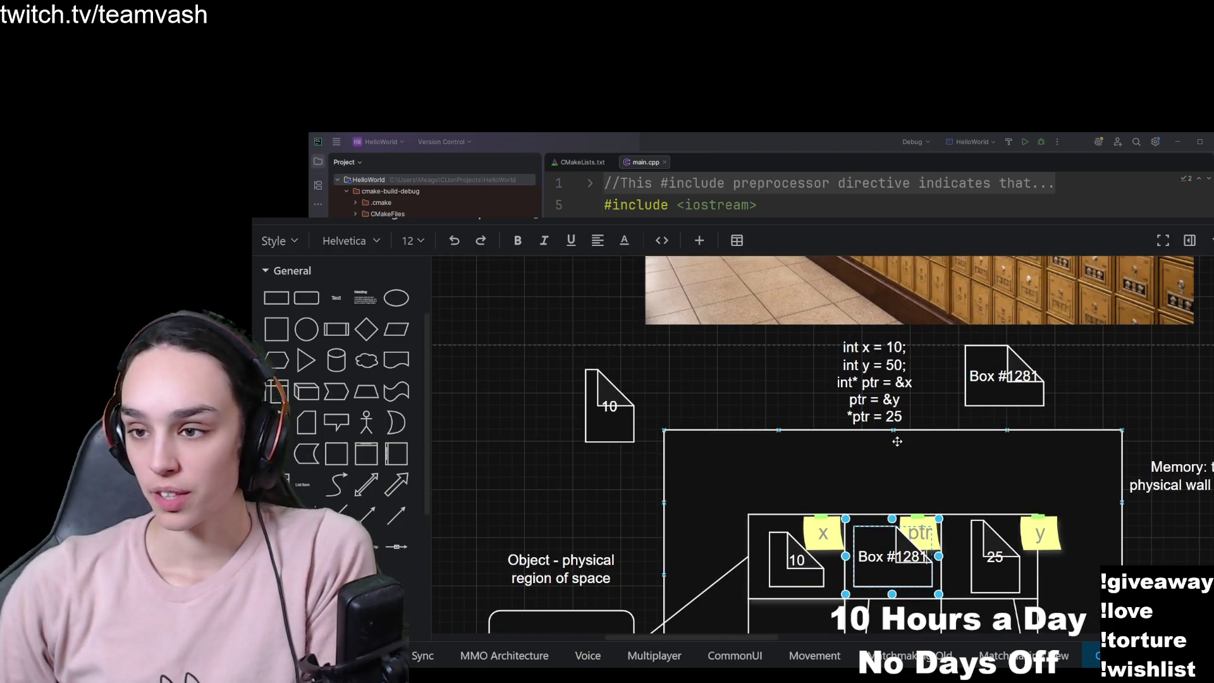
{"action": "left_click", "coordinate": [900, 443]}
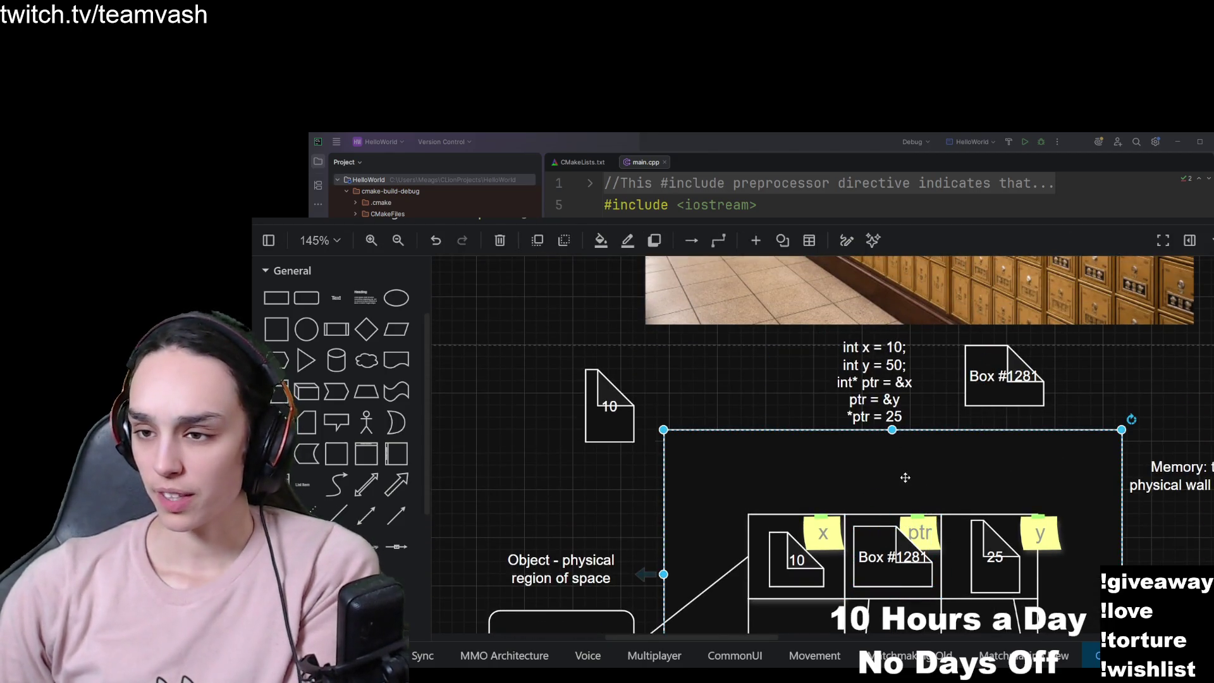
{"action": "scroll", "coordinate": [904, 476], "scroll_direction": "right", "scroll_amount": 2}
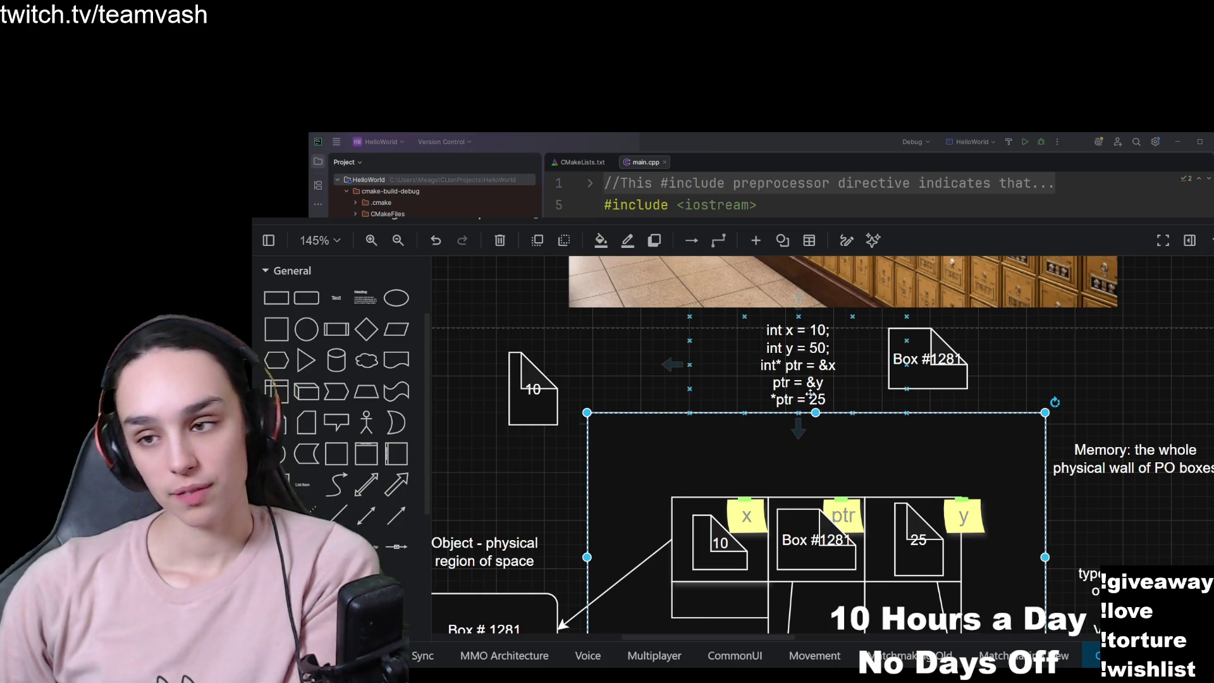
{"action": "scroll", "coordinate": [822, 379], "scroll_direction": "down", "scroll_amount": 5}
{"action": "scroll", "coordinate": [823, 380], "scroll_direction": "left", "scroll_amount": 3}
{"action": "scroll", "coordinate": [822, 278], "scroll_direction": "right", "scroll_amount": 3}
{"action": "scroll", "coordinate": [695, 442], "scroll_direction": "up", "scroll_amount": 5}
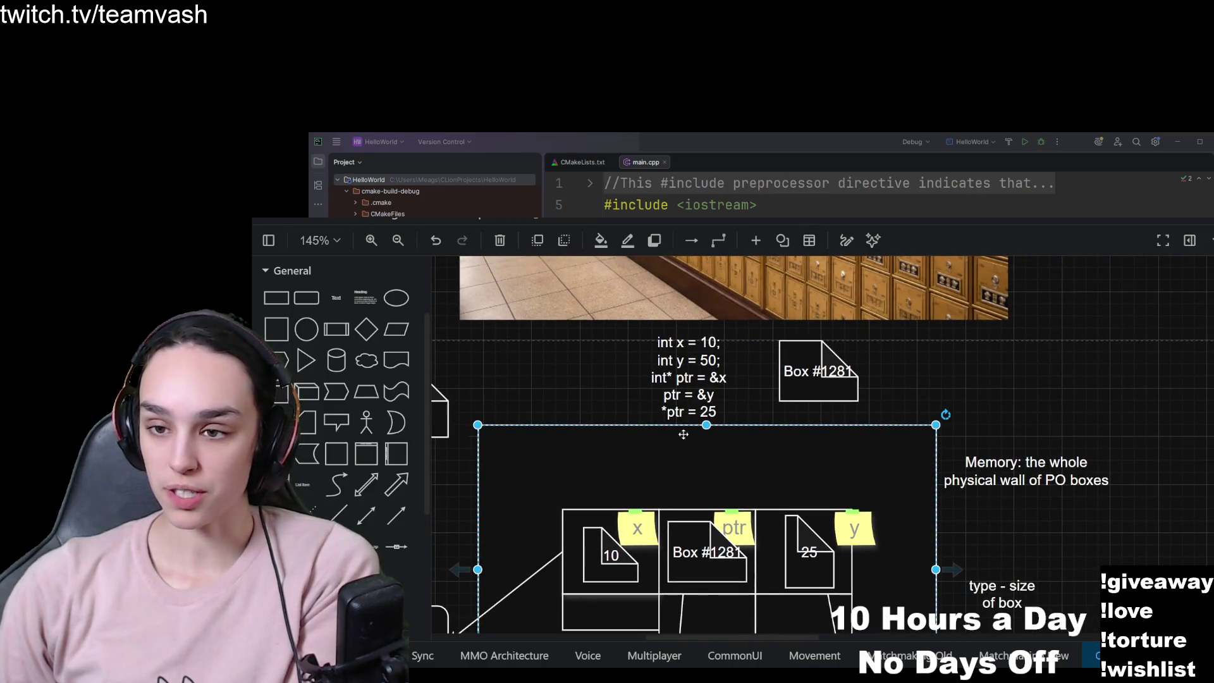
{"action": "scroll", "coordinate": [957, 508], "scroll_direction": "down", "scroll_amount": 5}
{"action": "scroll", "coordinate": [956, 507], "scroll_direction": "left", "scroll_amount": 3}
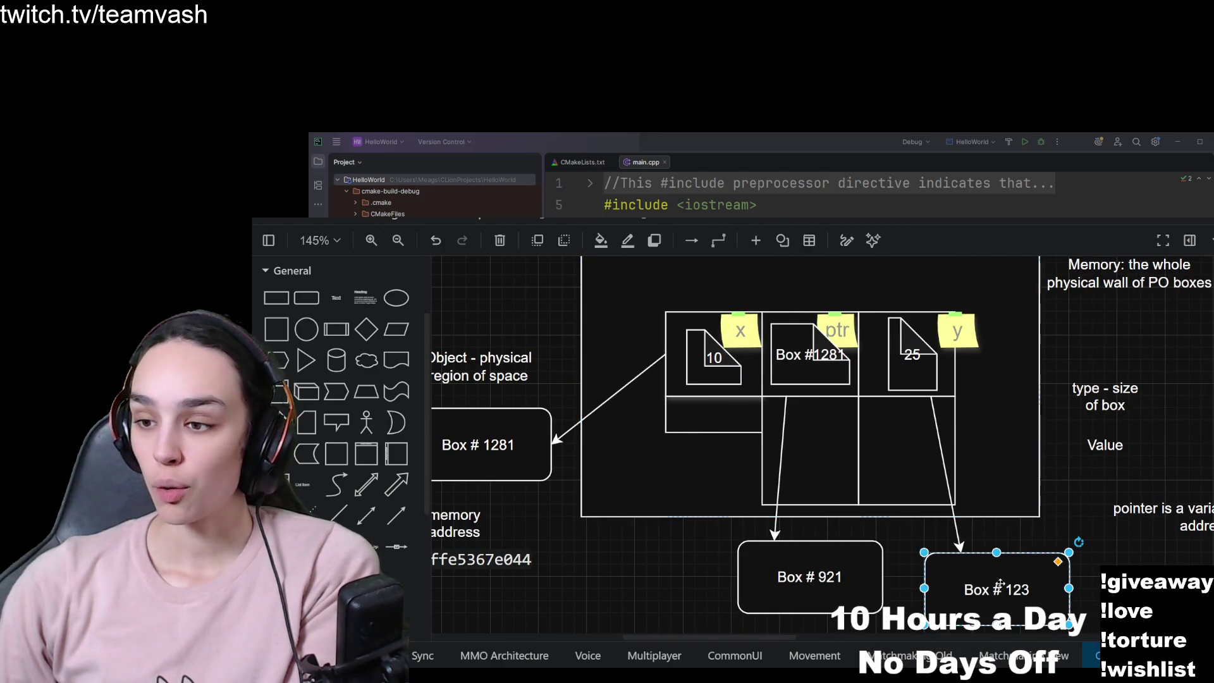
Revert the ptr cell's label from Box #1281 back to Box #123.
{"action": "scroll", "coordinate": [804, 423], "scroll_direction": "up", "scroll_amount": 4}
{"action": "double_click", "coordinate": [805, 424]}
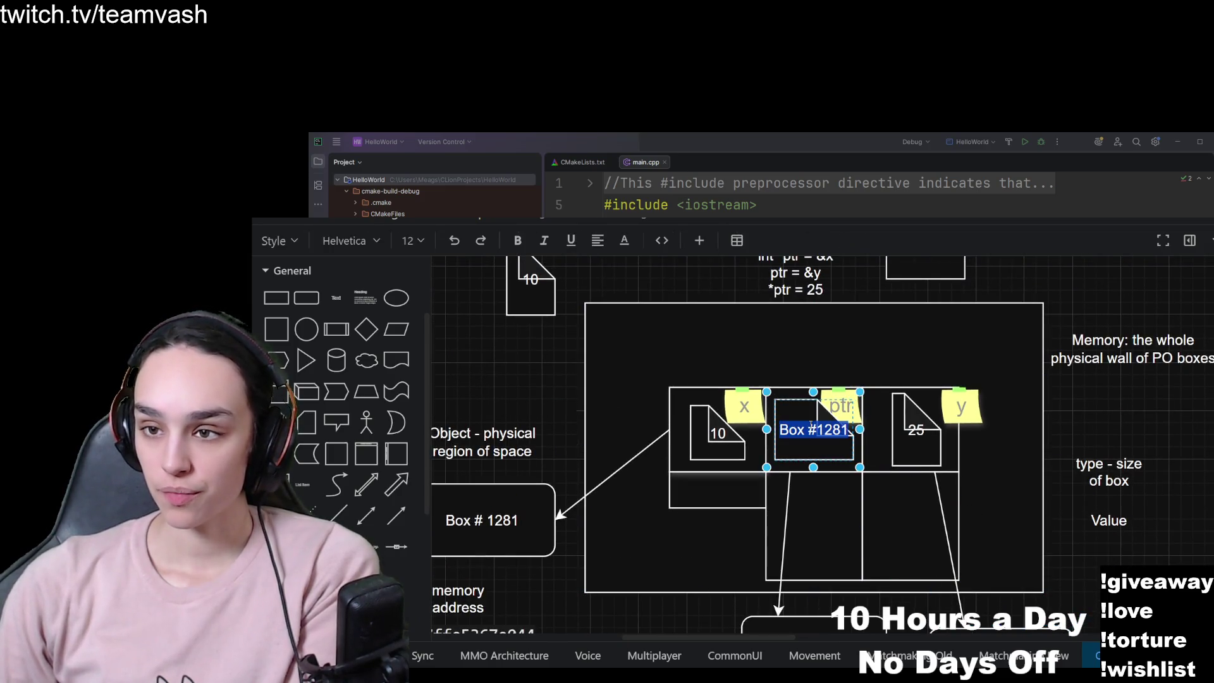
{"action": "type", "text": "123"}
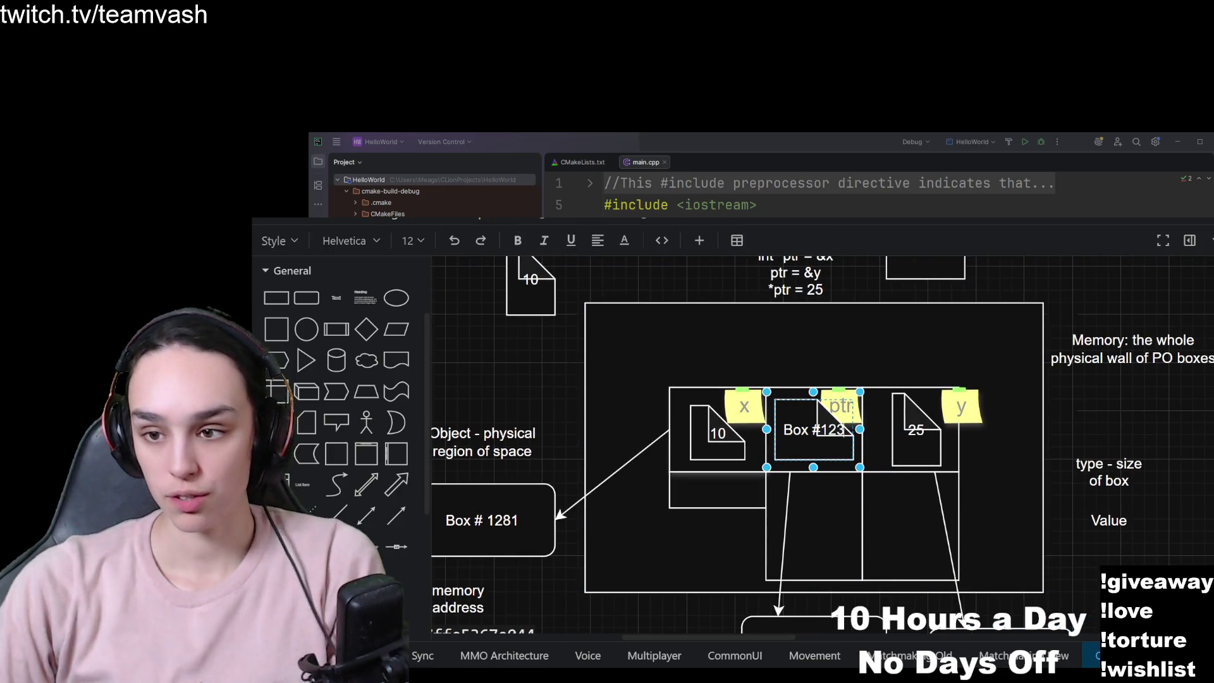
{"action": "left_click", "coordinate": [910, 309]}
{"action": "scroll", "coordinate": [910, 309], "scroll_direction": "up", "scroll_amount": 3}
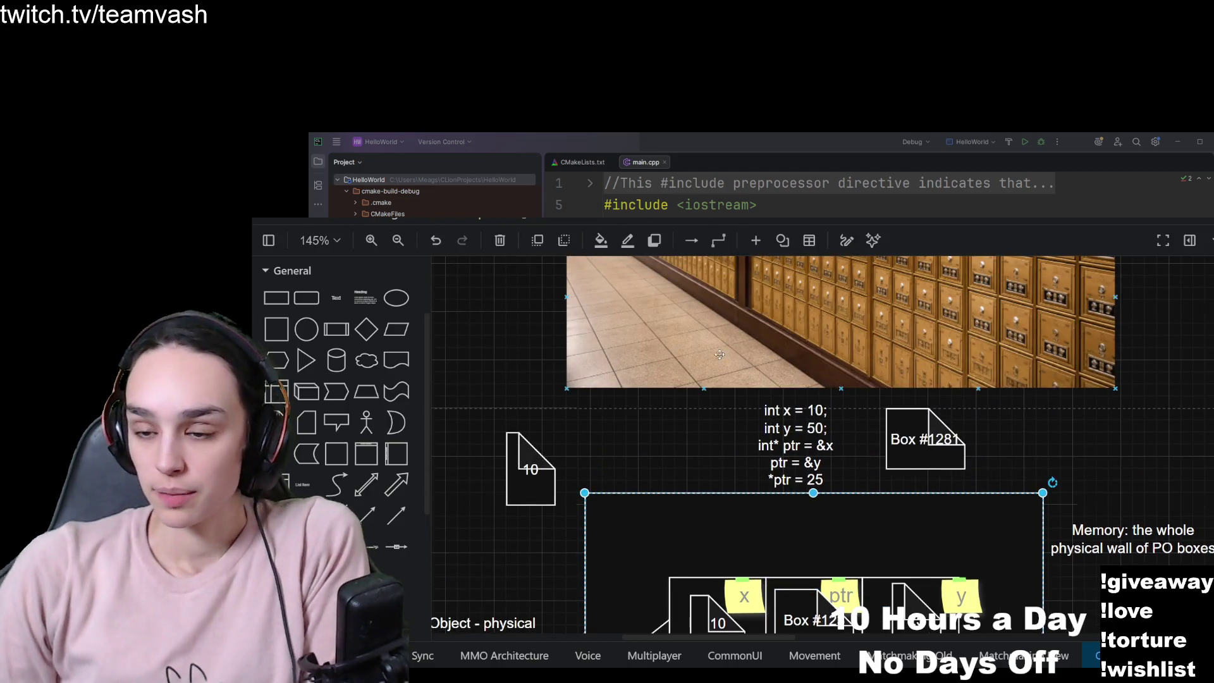
{"action": "scroll", "coordinate": [753, 398], "scroll_direction": "down", "scroll_amount": 2}
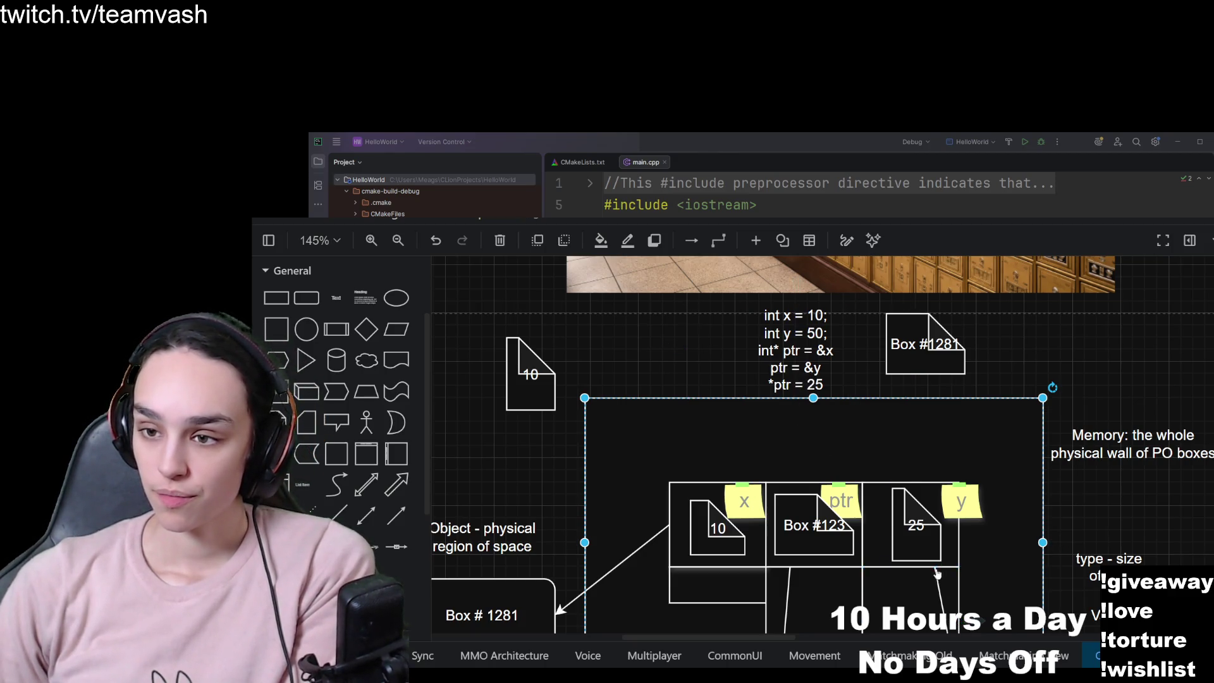
Change the y cell's value from 25 to 50.
{"action": "left_click", "coordinate": [916, 531]}
{"action": "double_click", "coordinate": [916, 526]}
{"action": "type", "text": "55"}
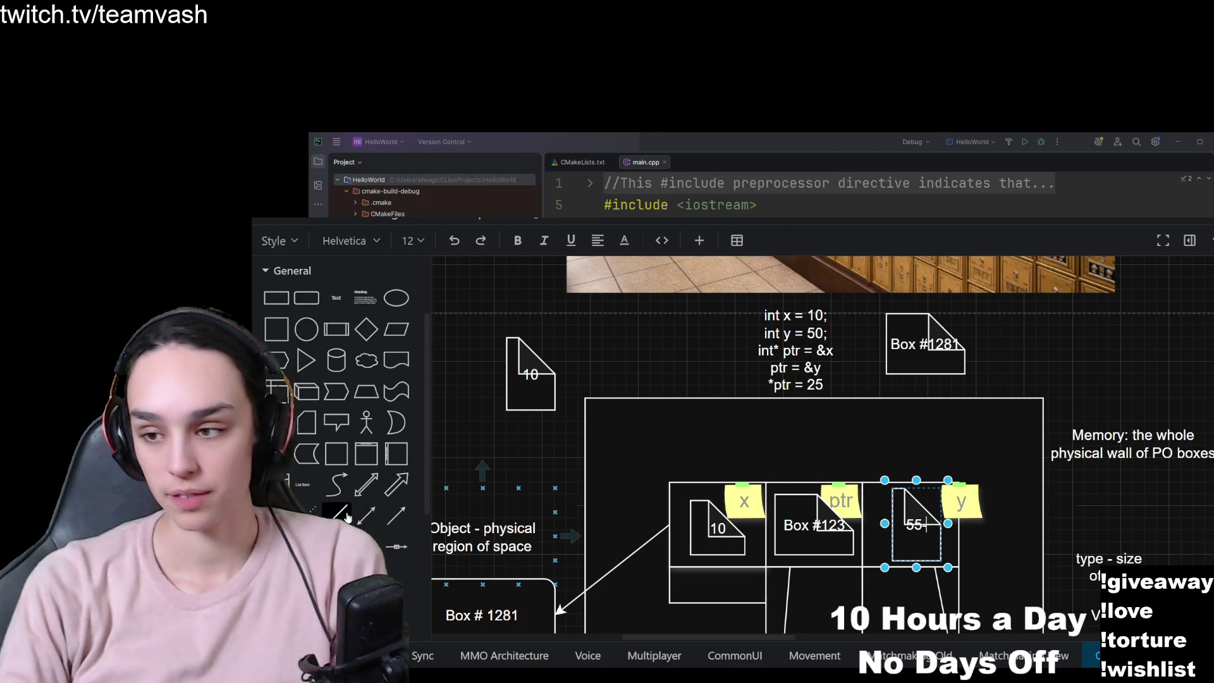
{"action": "key", "text": "BackSpace"}
{"action": "type", "text": "0"}
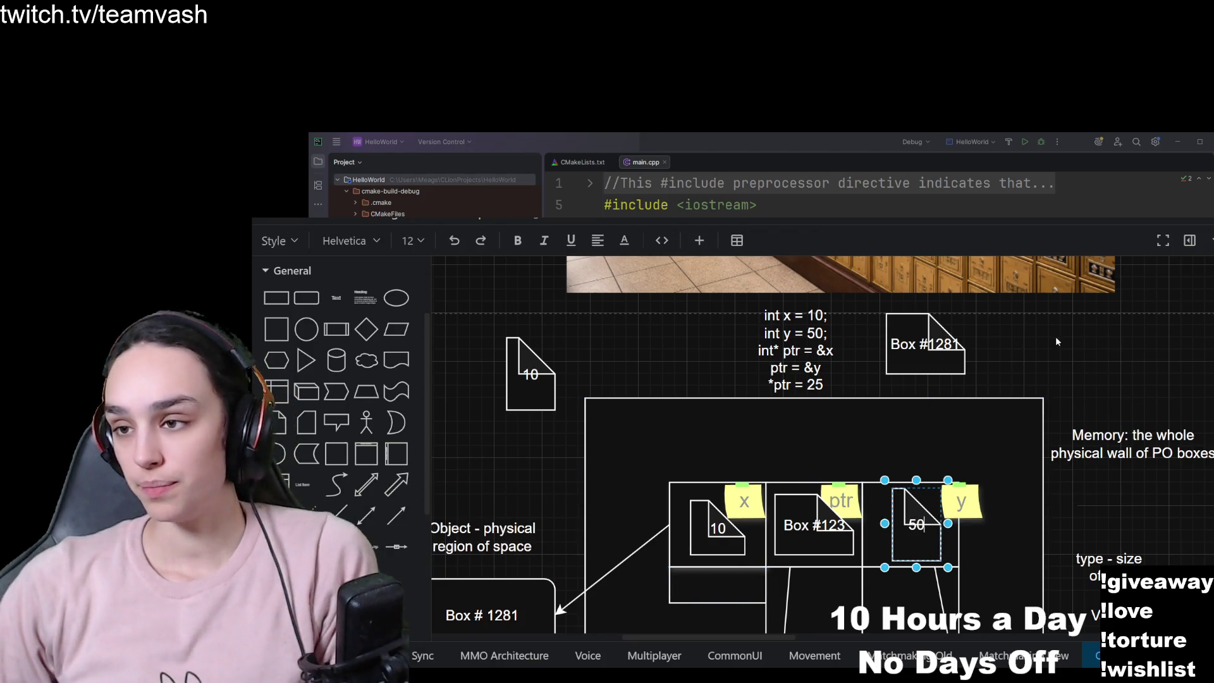
{"action": "left_click", "coordinate": [1056, 343]}
Select the code block, ptr note, Box #123 shapes and memory container in turn.
{"action": "left_click", "coordinate": [789, 385]}
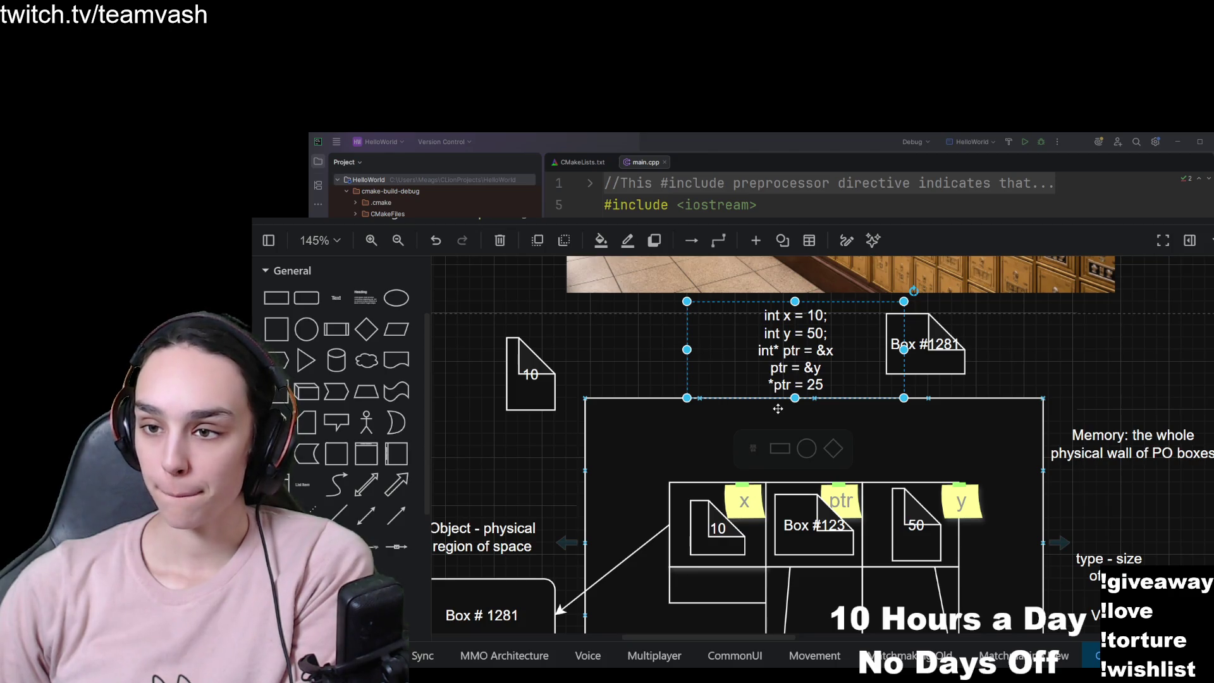
{"action": "left_click", "coordinate": [838, 506]}
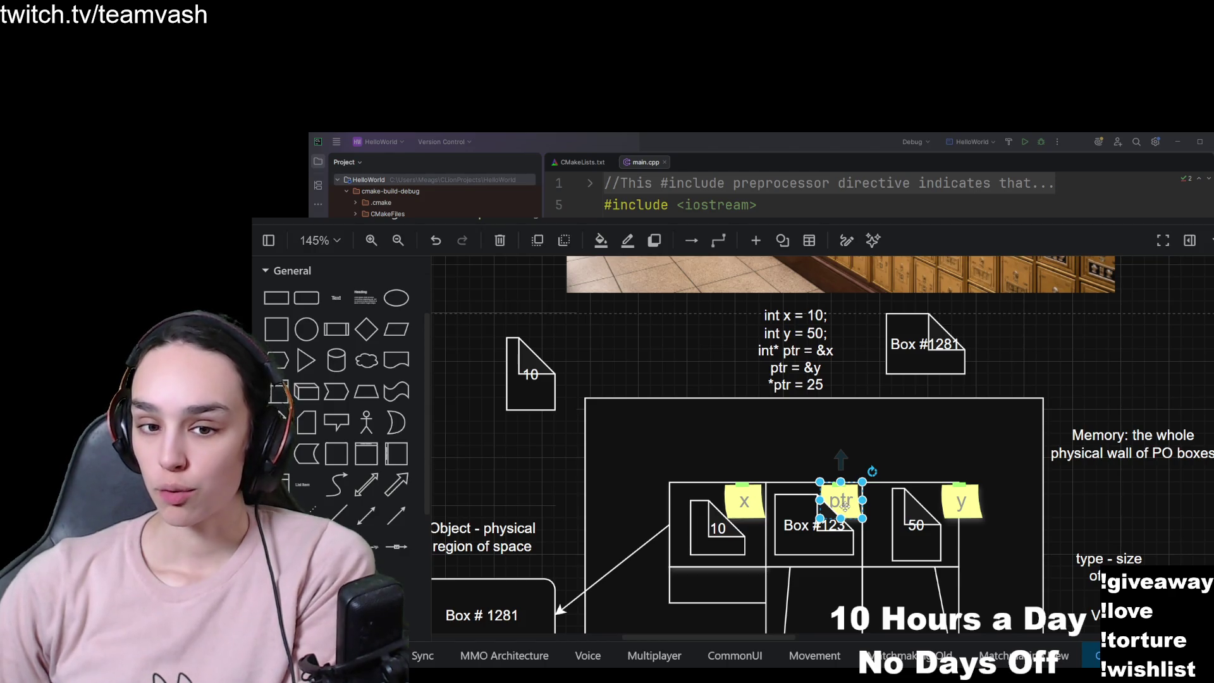
{"action": "left_click", "coordinate": [795, 541]}
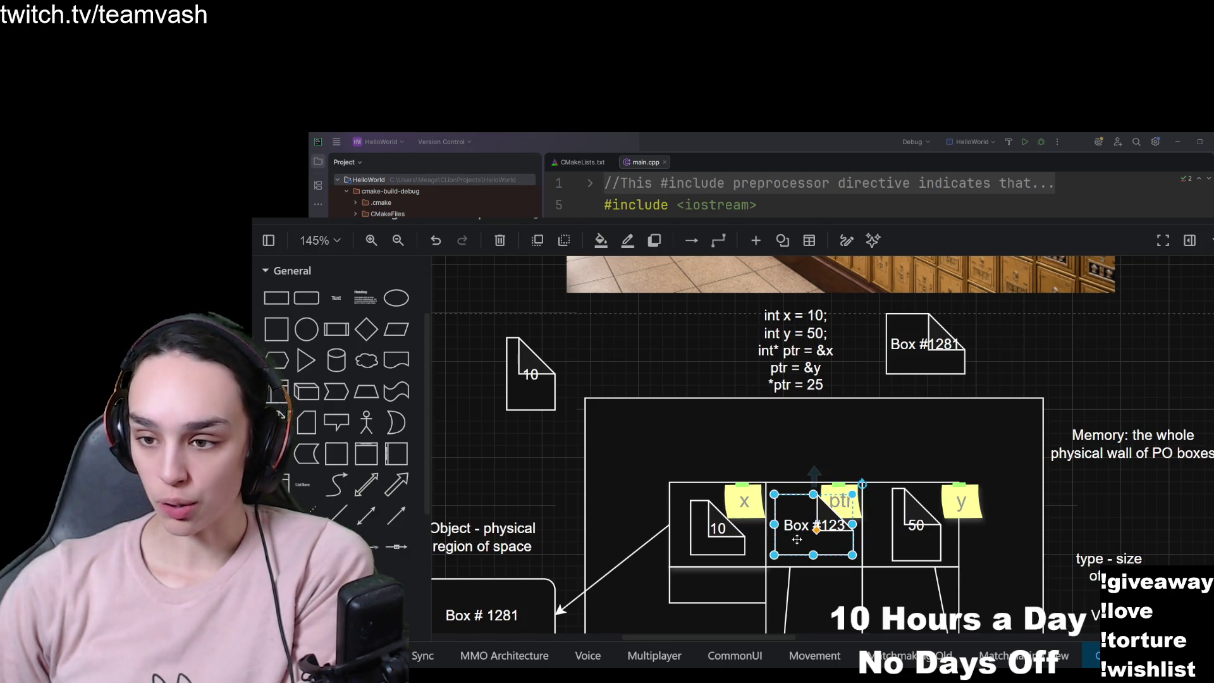
{"action": "scroll", "coordinate": [797, 540], "scroll_direction": "down", "scroll_amount": 5}
{"action": "left_click", "coordinate": [881, 568]}
{"action": "left_click", "coordinate": [938, 371]}
{"action": "scroll", "coordinate": [938, 373], "scroll_direction": "up", "scroll_amount": 3}
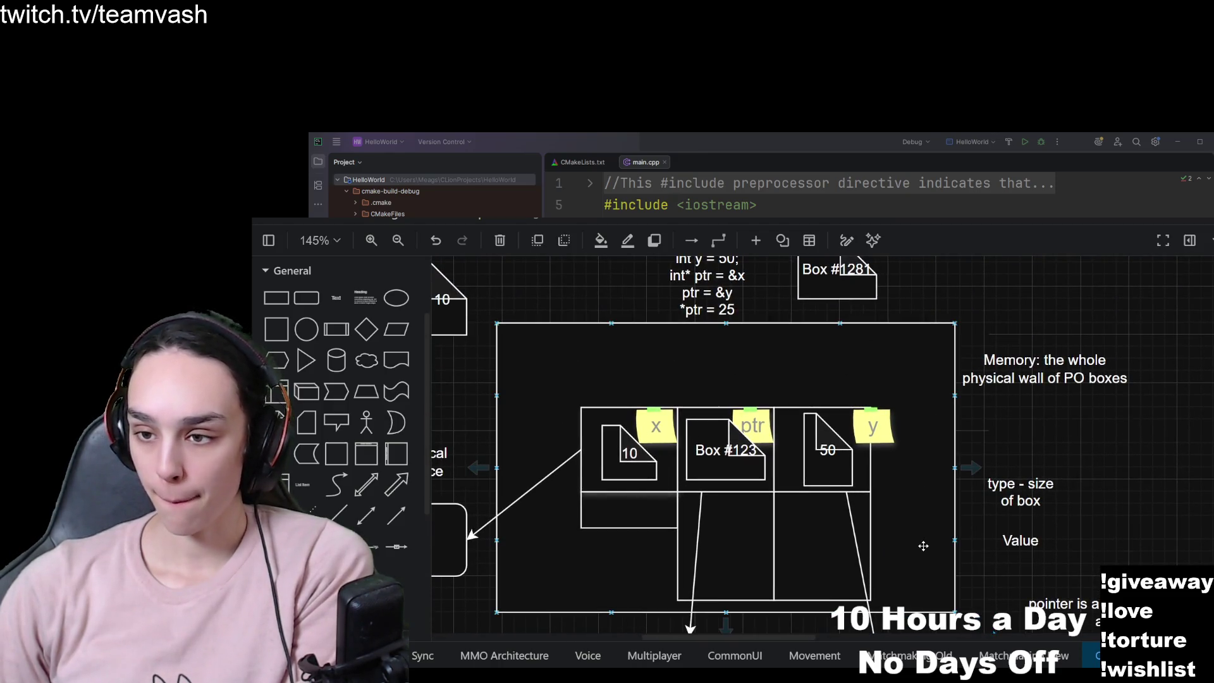
{"action": "left_click", "coordinate": [728, 310]}
{"action": "left_click", "coordinate": [832, 450]}
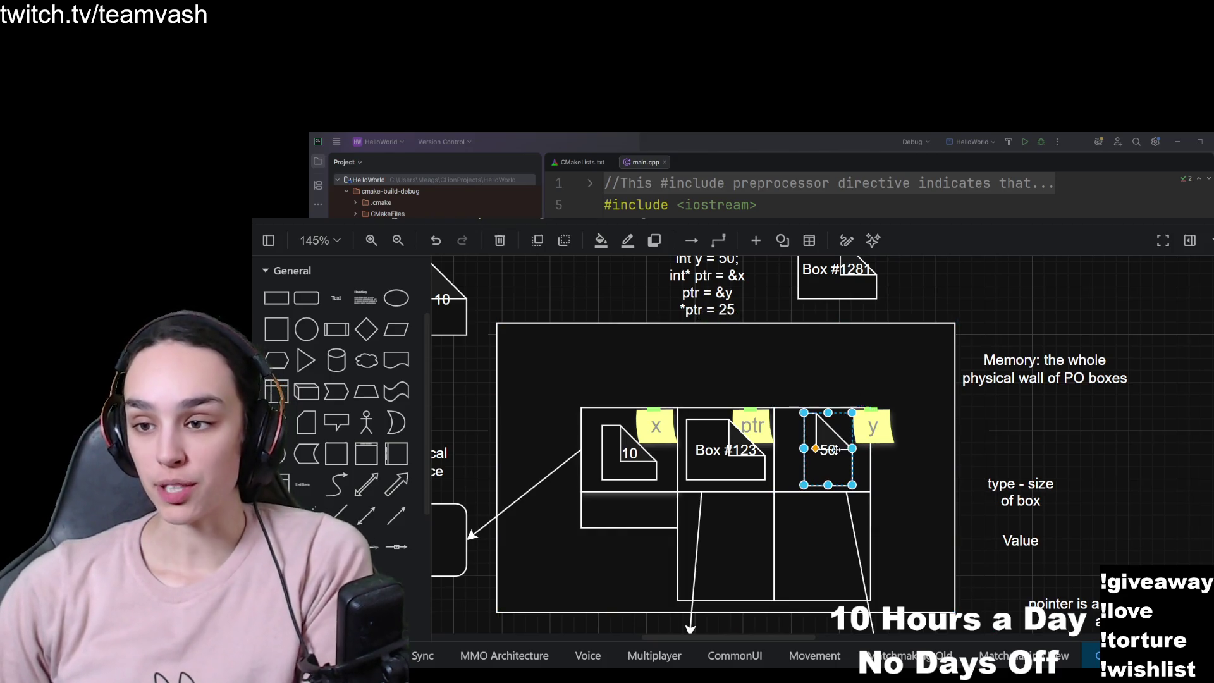
{"action": "double_click", "coordinate": [833, 450]}
{"action": "type", "text": "25"}
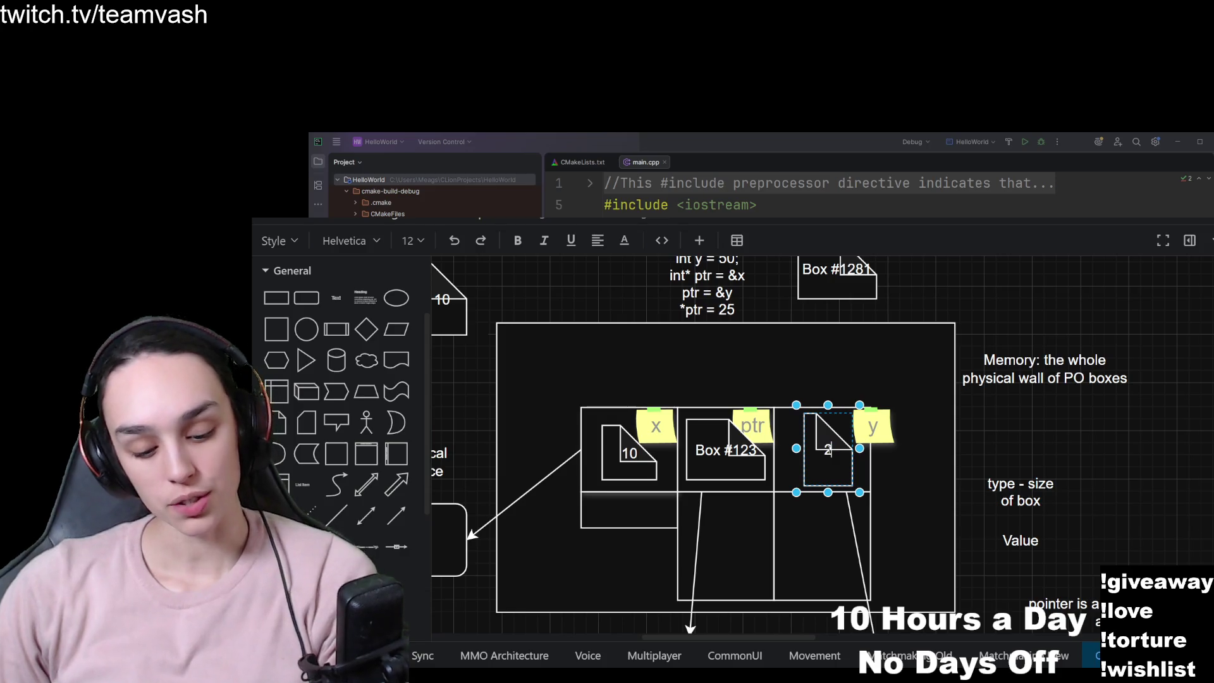
{"action": "left_click", "coordinate": [952, 288]}
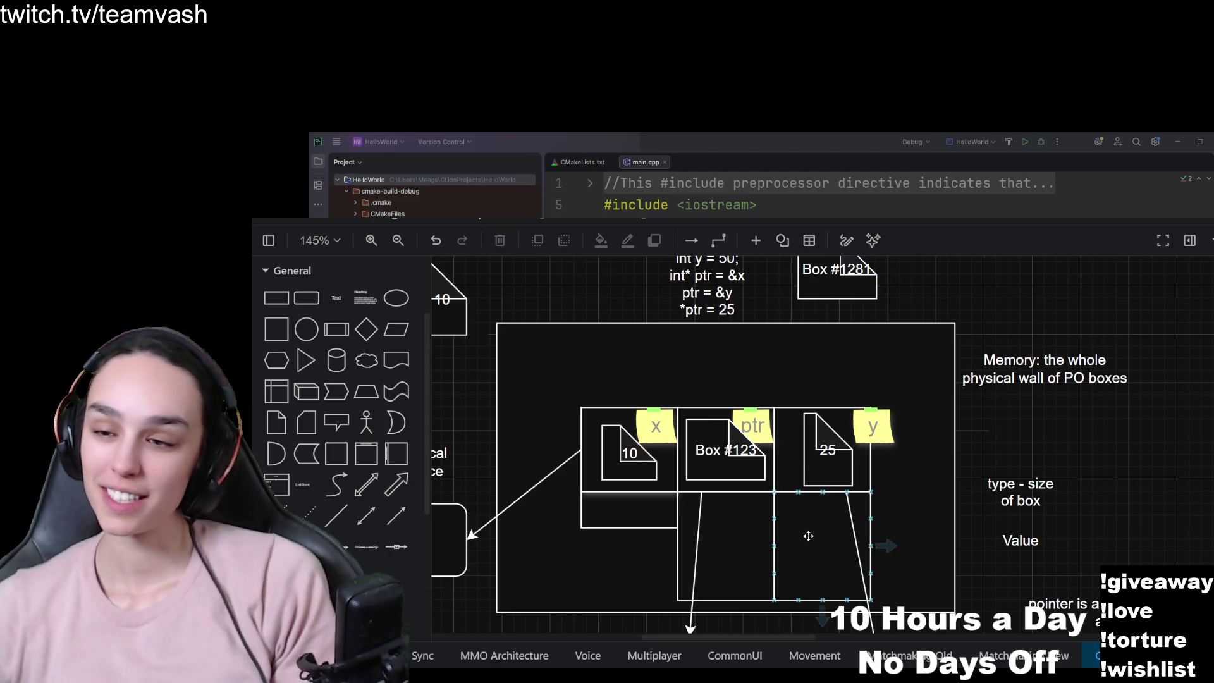
{"action": "left_click", "coordinate": [821, 451]}
{"action": "double_click", "coordinate": [825, 466]}
{"action": "type", "text": "50"}
{"action": "left_click", "coordinate": [874, 389]}
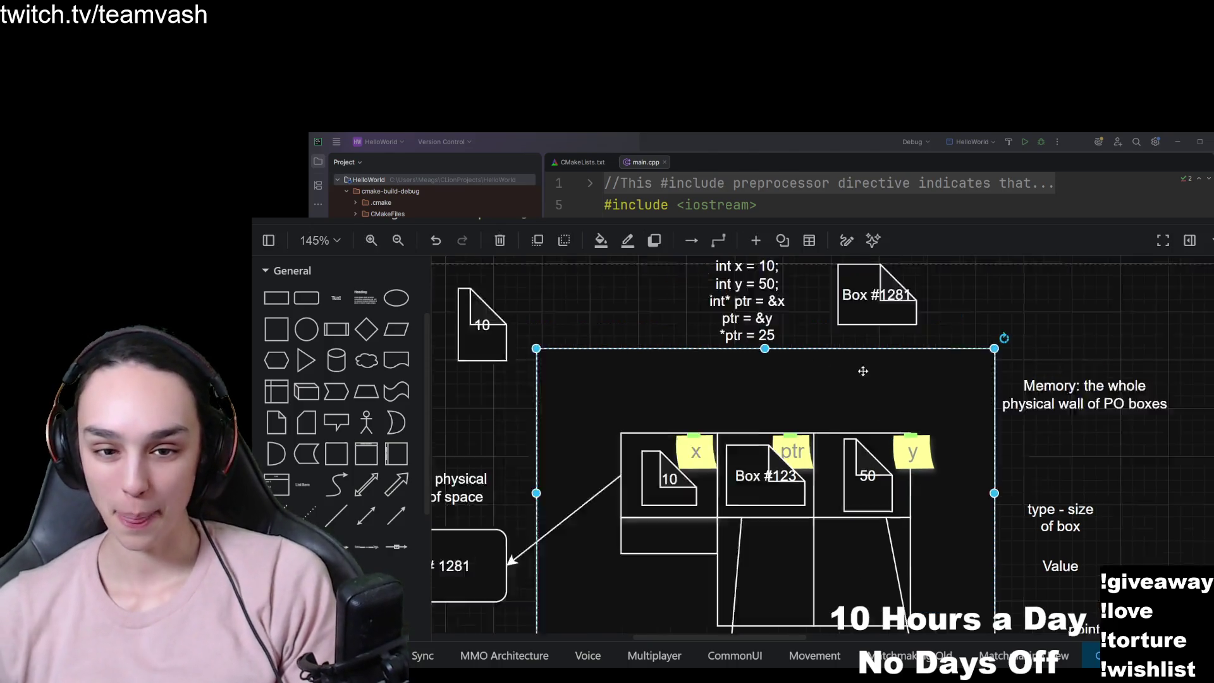
{"action": "left_click", "coordinate": [1013, 339]}
{"action": "scroll", "coordinate": [1013, 339], "scroll_direction": "up", "scroll_amount": 1}
{"action": "left_click_drag", "start_coordinate": [955, 507], "coordinate": [977, 610]}
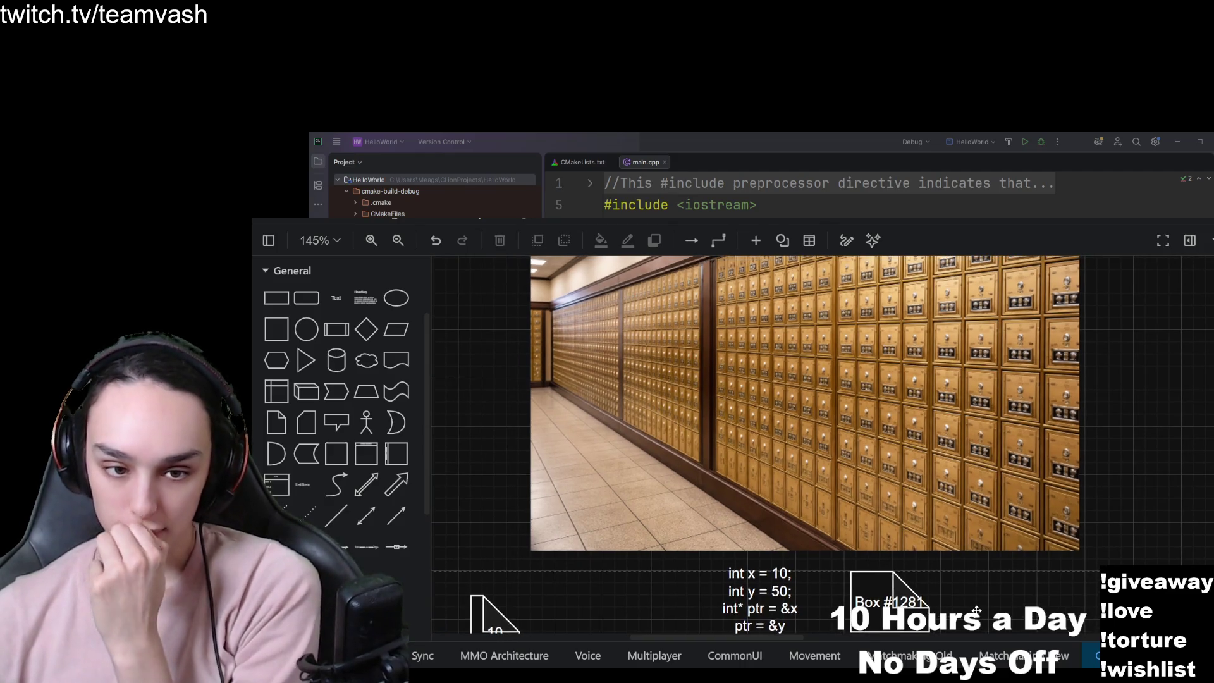
{"action": "scroll", "coordinate": [978, 610], "scroll_direction": "down", "scroll_amount": 5}
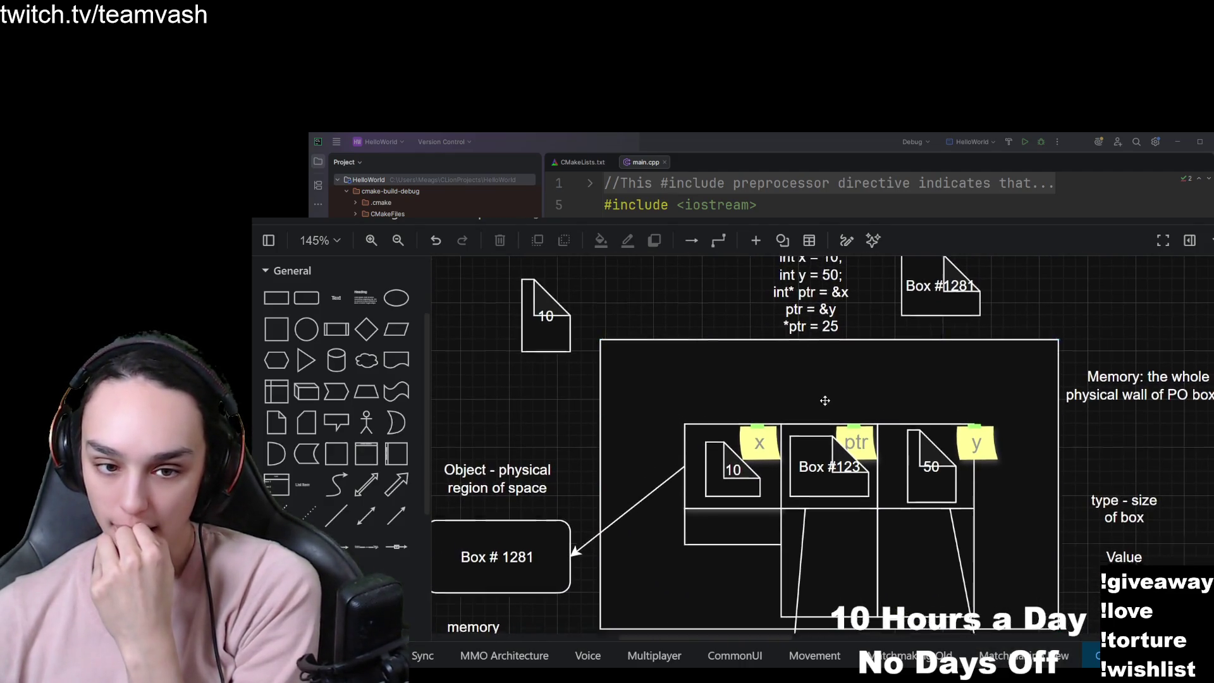
{"action": "scroll", "coordinate": [826, 400], "scroll_direction": "down", "scroll_amount": 2}
{"action": "left_click", "coordinate": [825, 400]}
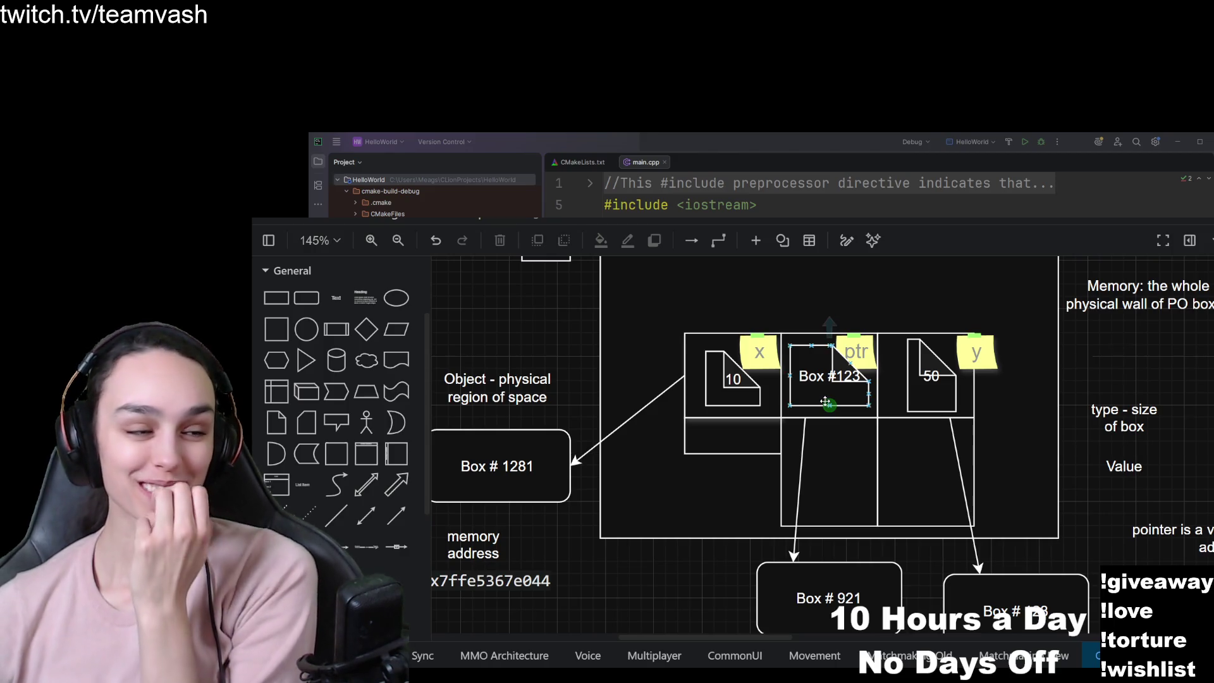
{"action": "scroll", "coordinate": [841, 452], "scroll_direction": "up", "scroll_amount": 3}
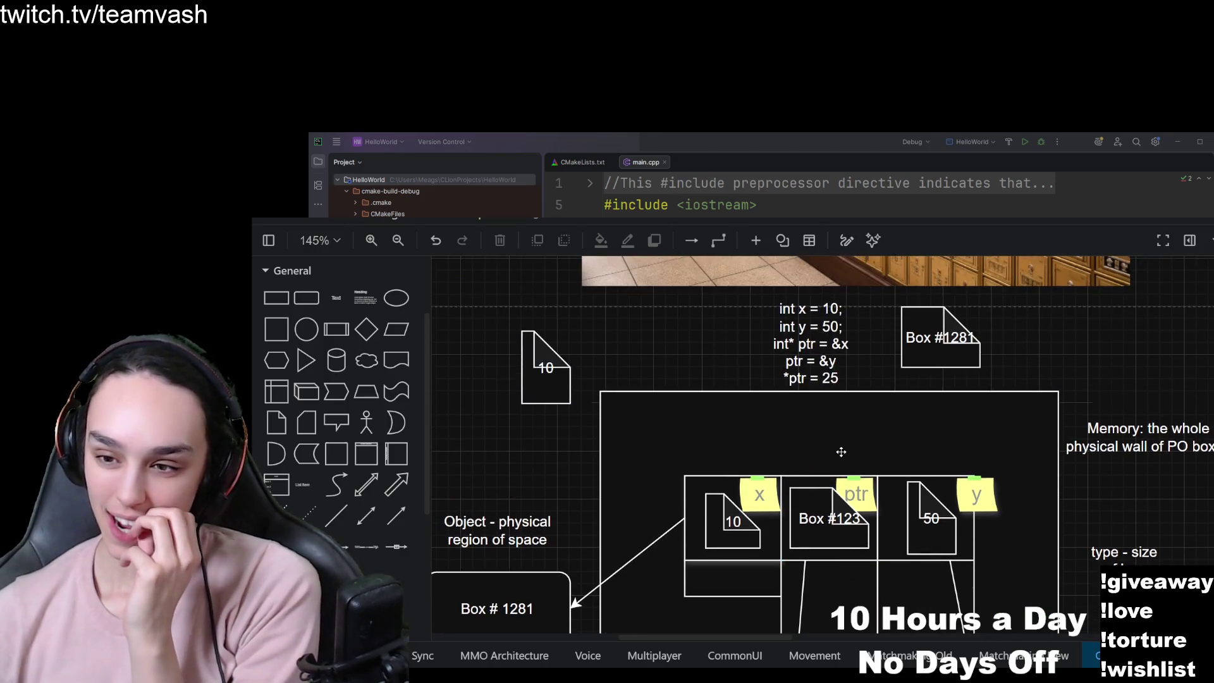